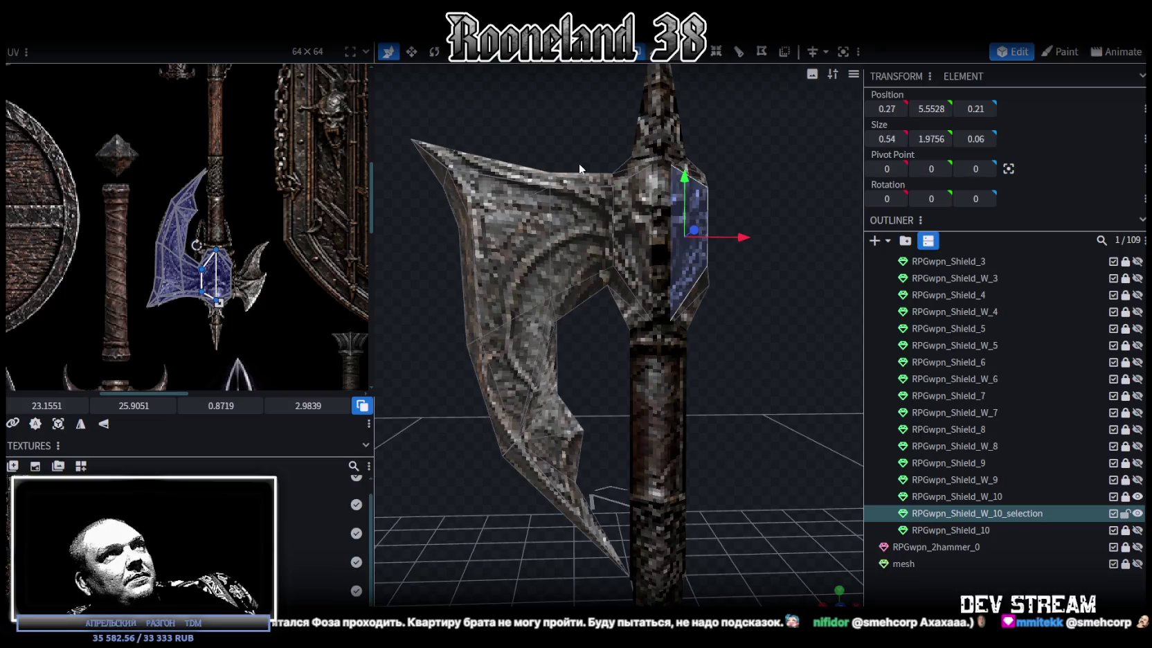
- Paste a copy of the wing faces, flip it on X, and merge the overlapping vertices
drag(784, 338, 772, 346)
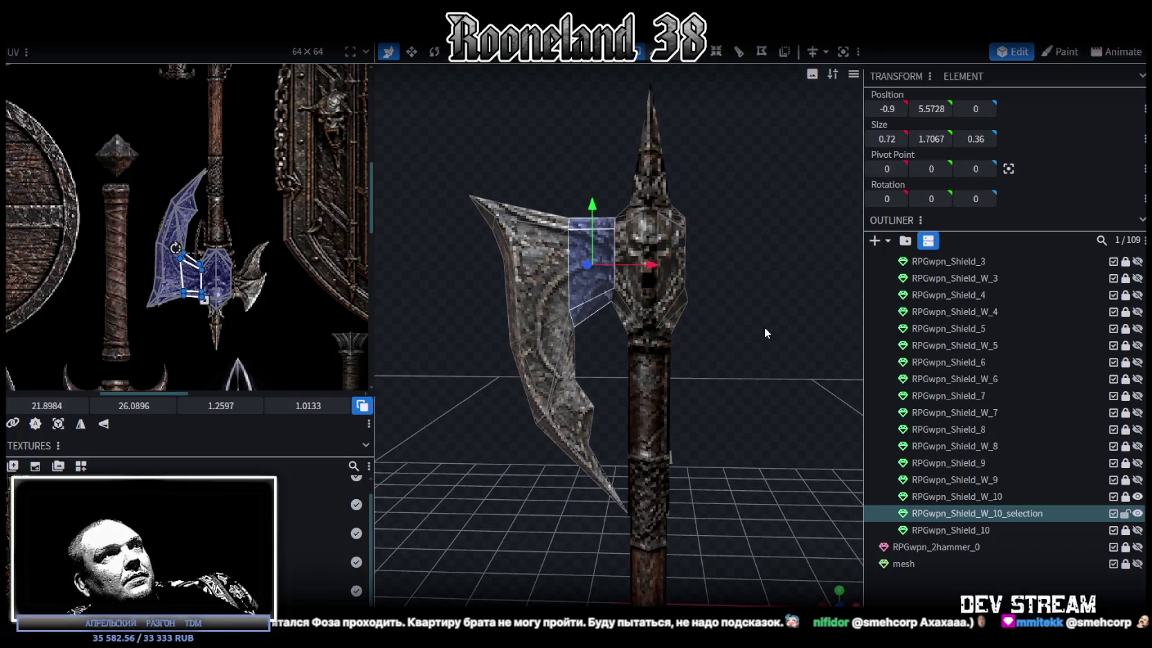
key(ctrl+c)
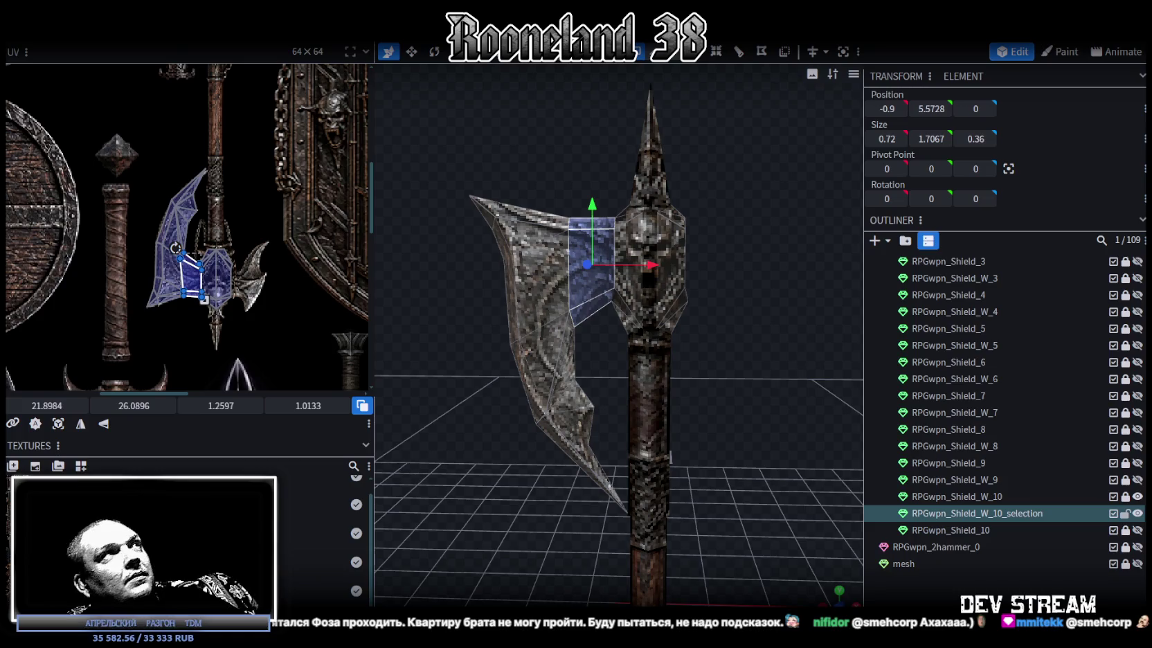
right_click(143, 44)
click(274, 74)
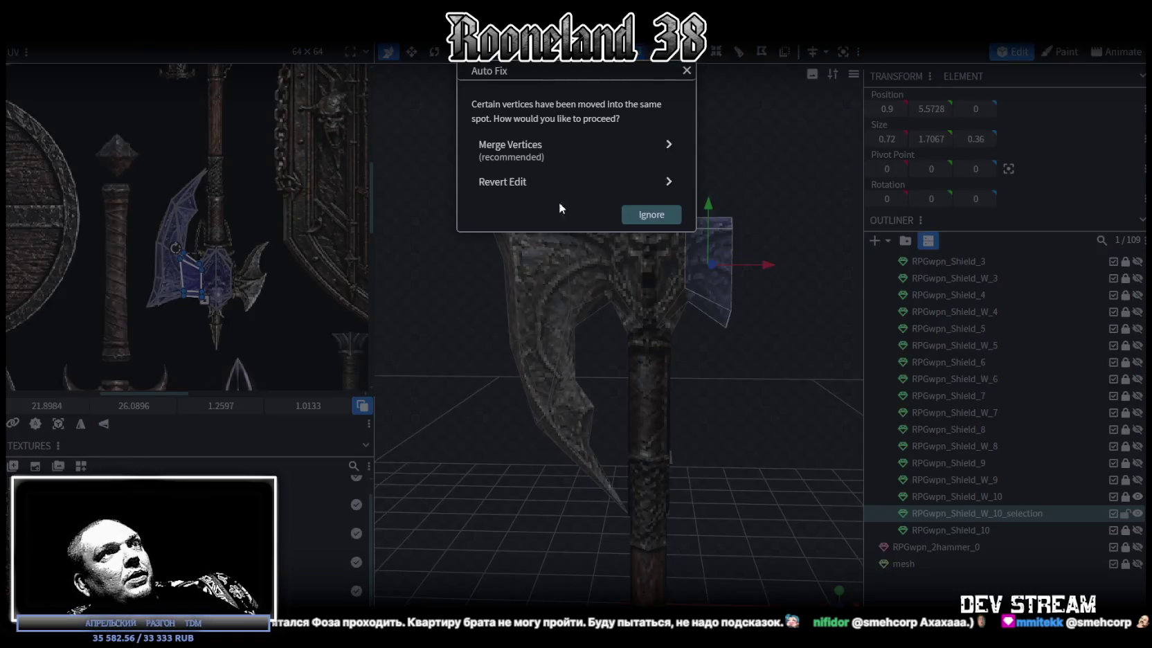
click(512, 148)
- Mirror the copied face's UVs horizontally and place them on the right wing texture
drag(623, 346, 734, 363)
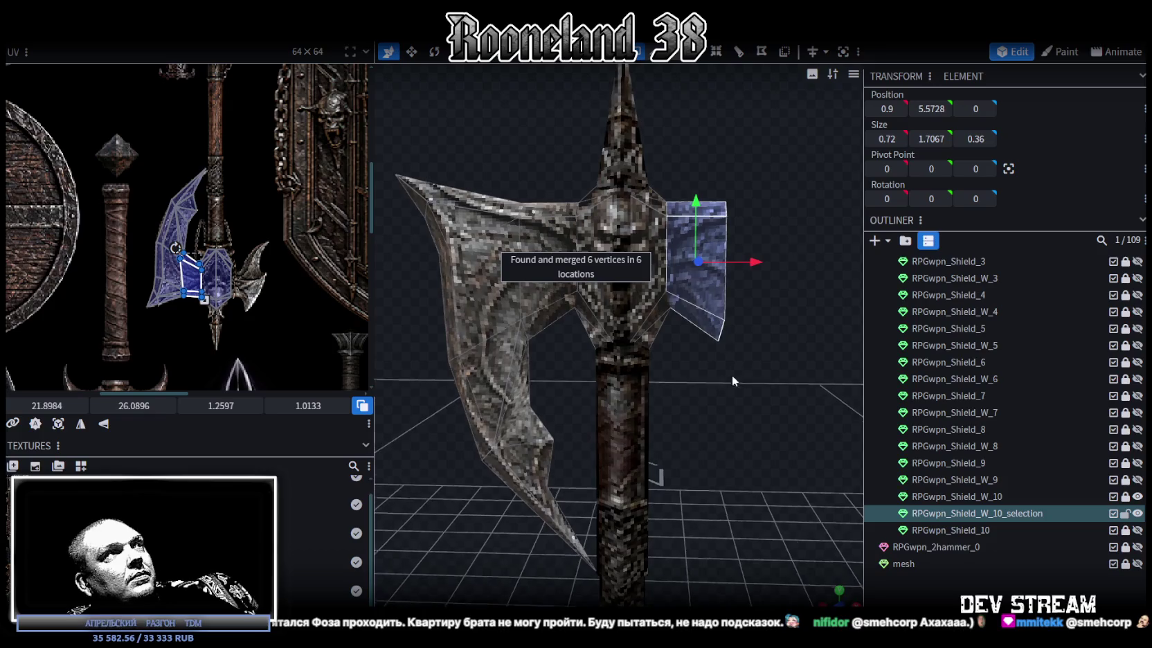
scroll(202, 338, up, 2)
scroll(248, 317, up, 2)
scroll(234, 328, up, 2)
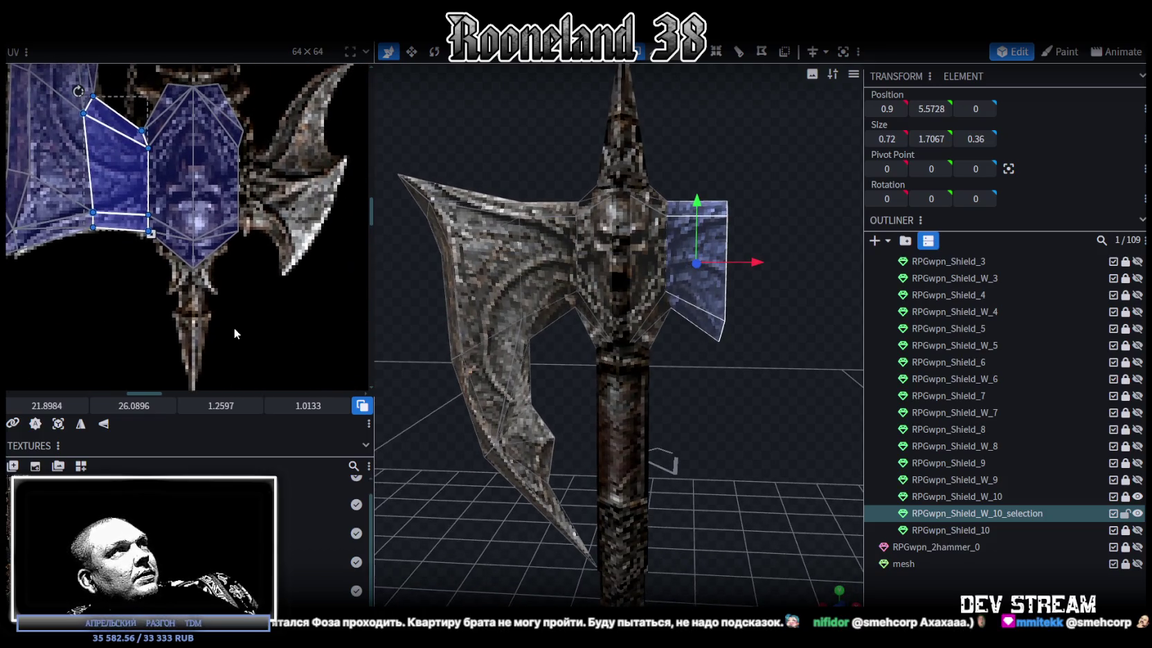
click(81, 431)
drag(110, 182, 257, 178)
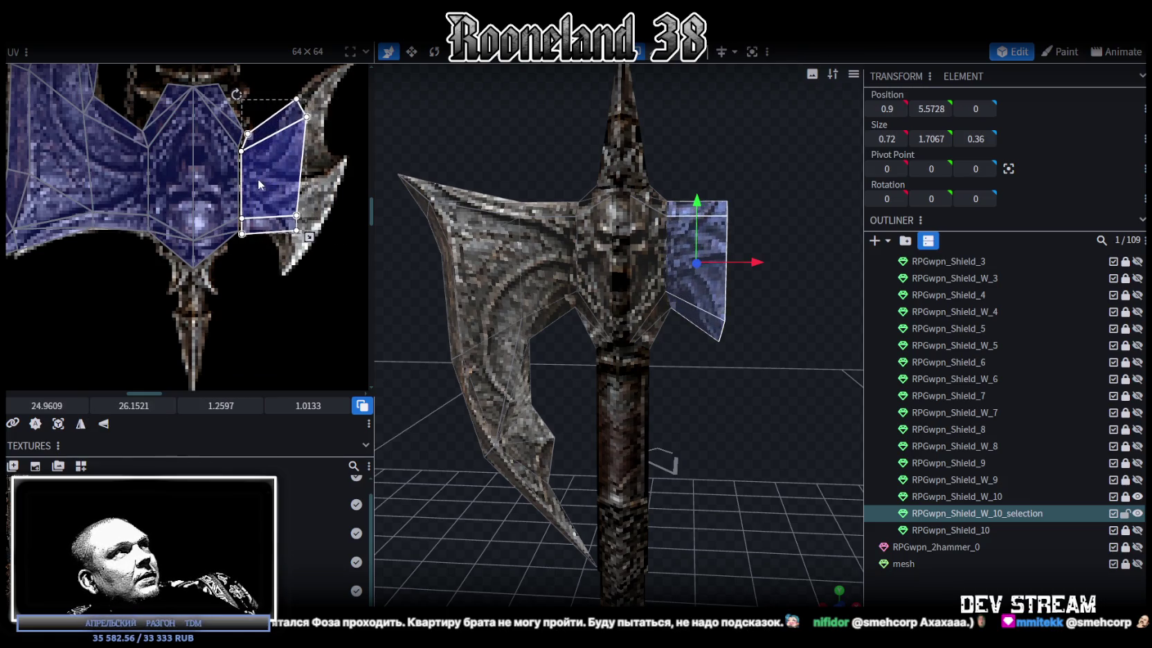
scroll(252, 190, up, 3)
drag(250, 204, 250, 203)
scroll(249, 228, down, 3)
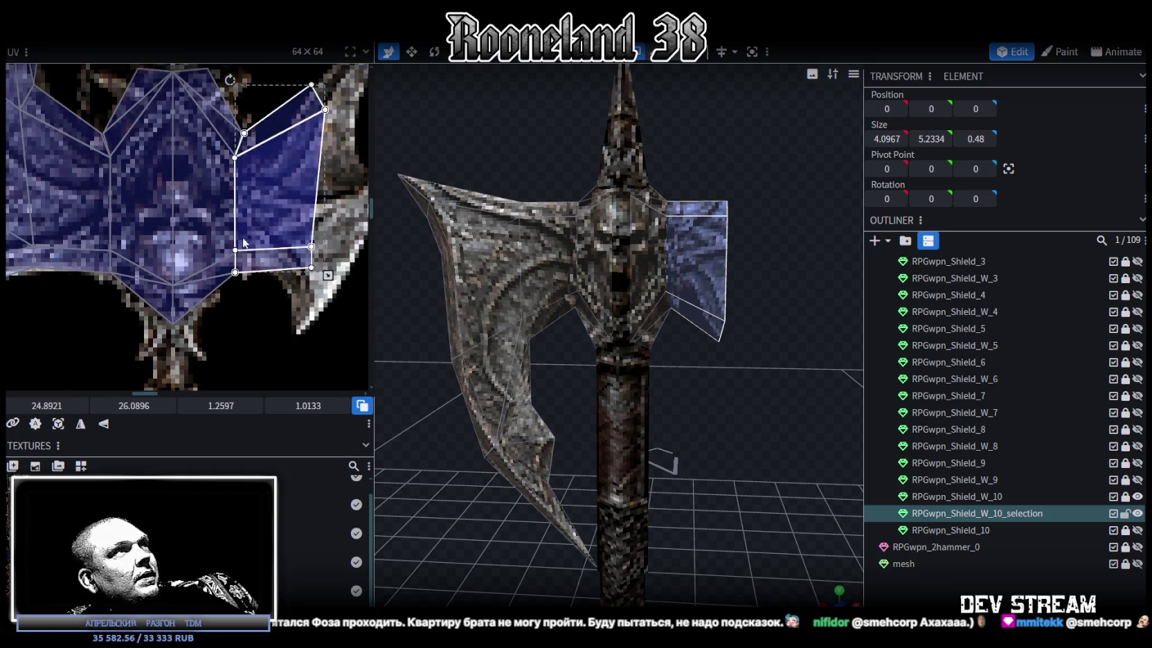
scroll(249, 239, down, 2)
scroll(717, 393, up, 1)
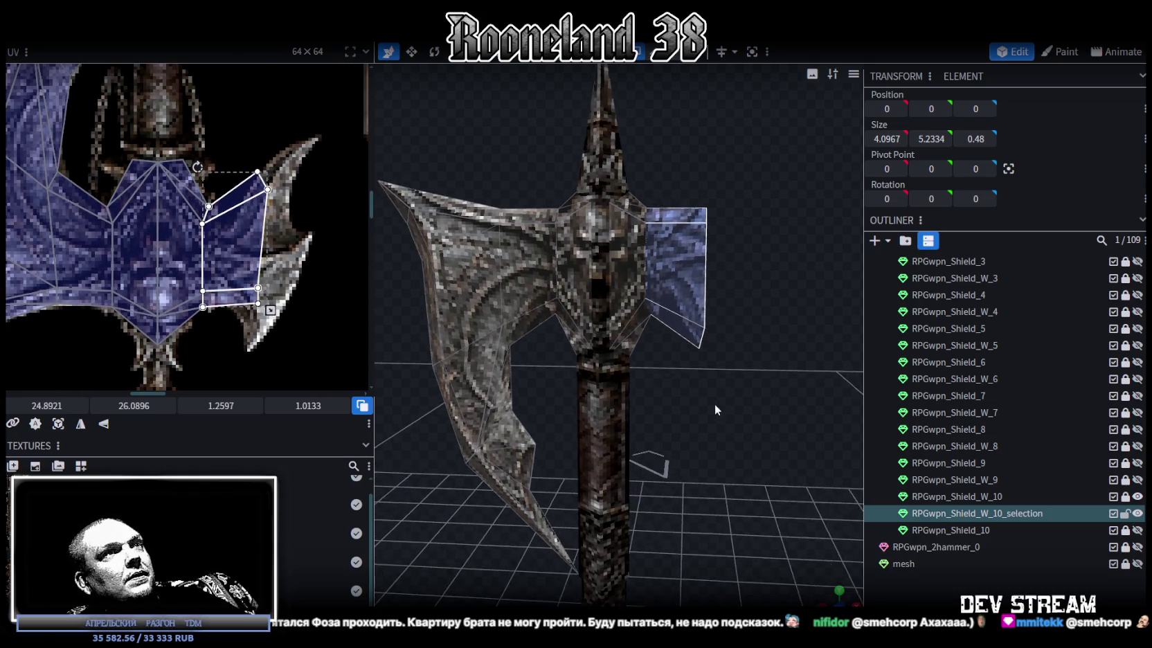
scroll(713, 405, up, 2)
scroll(678, 352, up, 1)
click(640, 52)
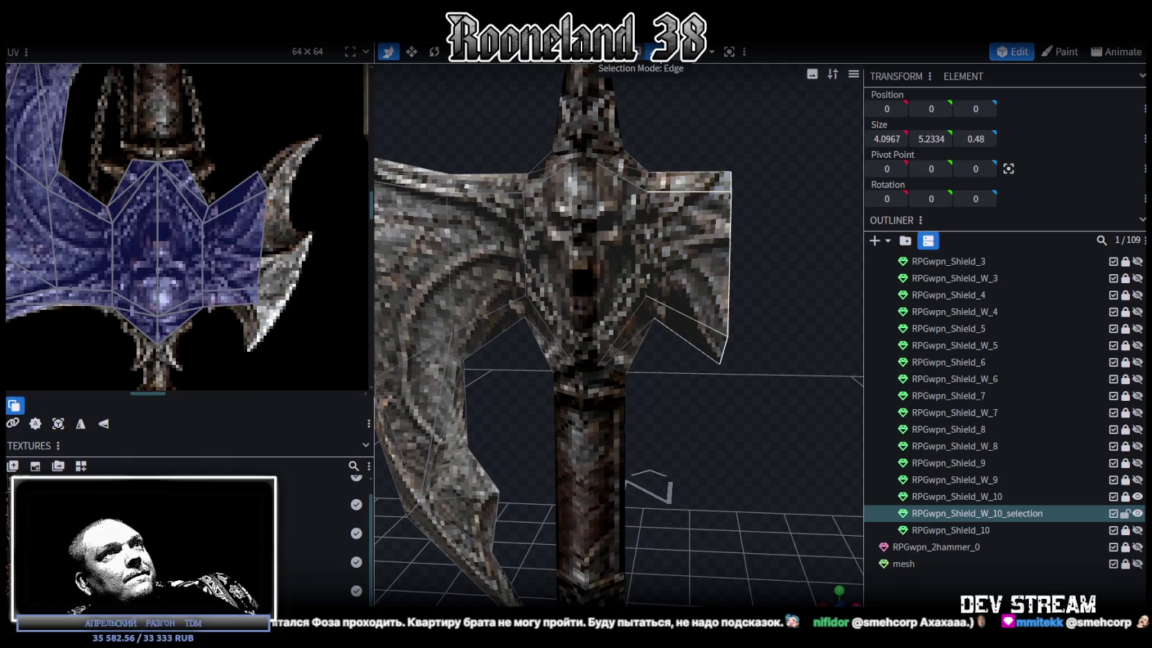
- Loop-cut the right wing at offset 0.4612 and raise the new edge on Y into a notch
click(689, 190)
click(715, 53)
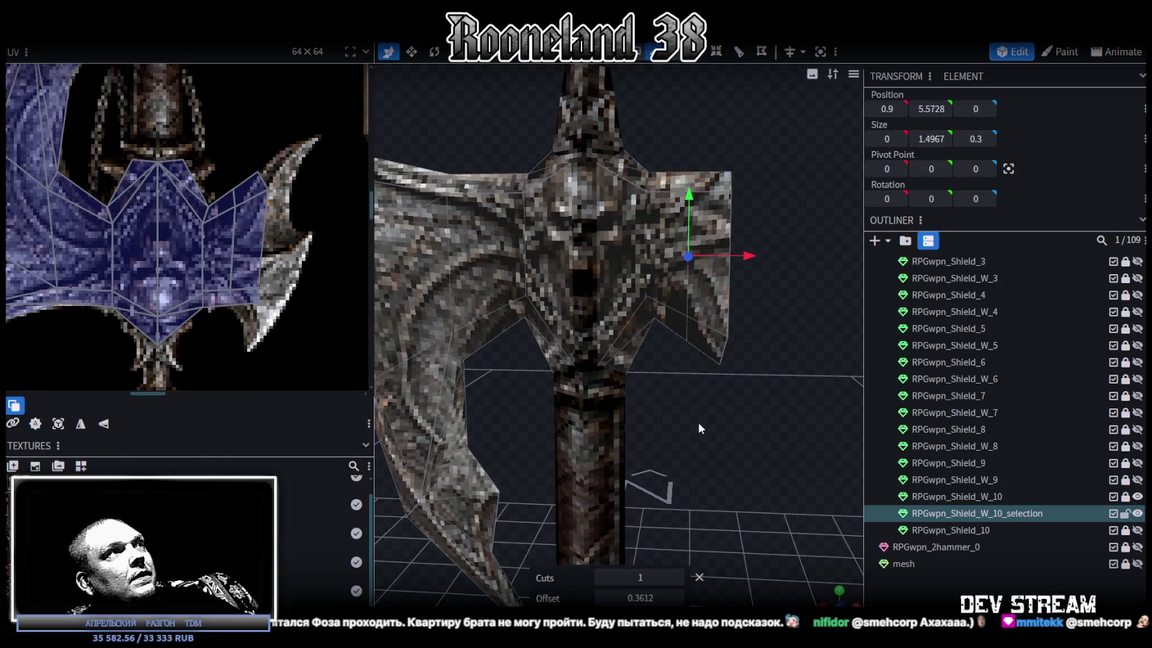
click(601, 598)
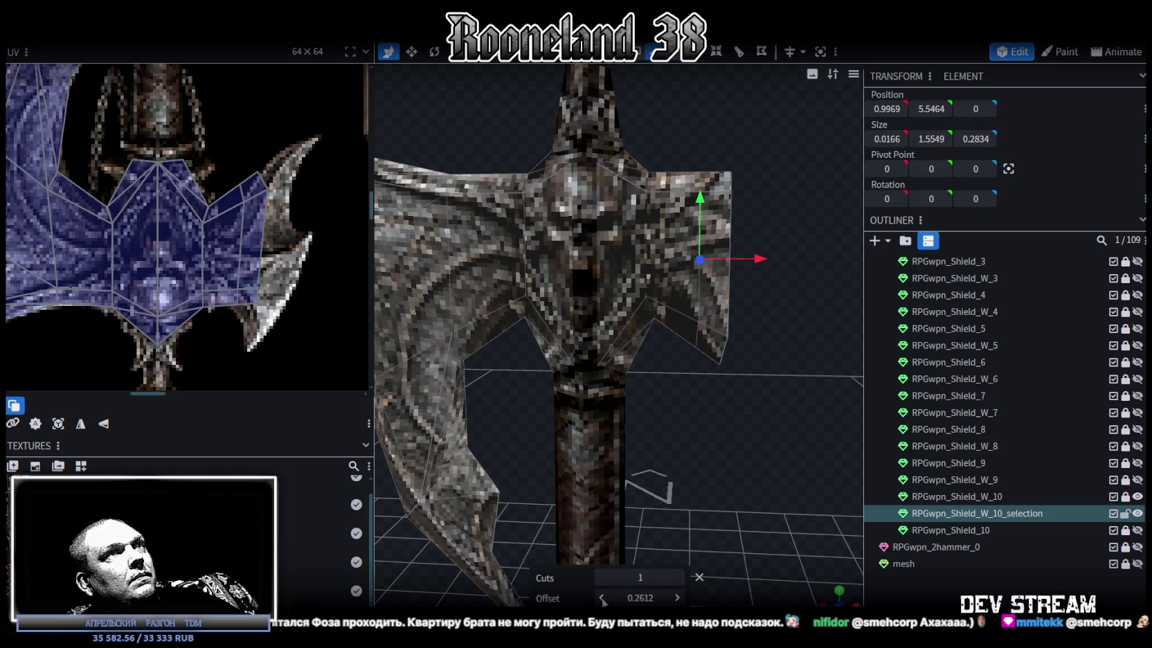
click(677, 598)
click(677, 598)
scroll(696, 492, up, 2)
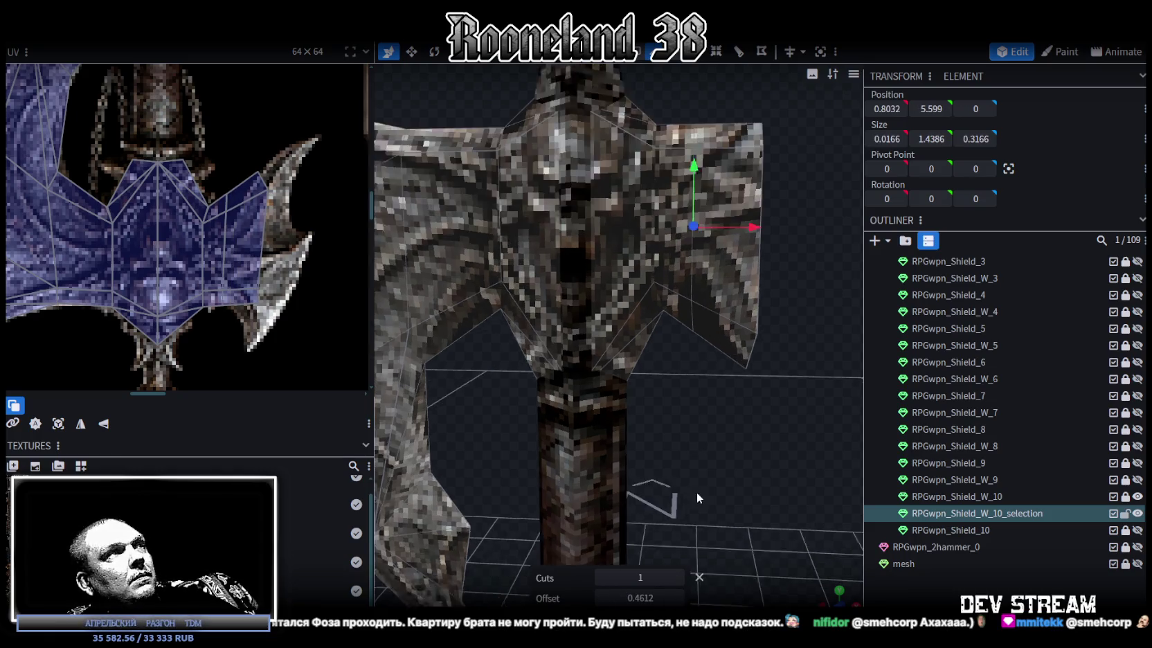
scroll(652, 414, up, 2)
scroll(652, 415, up, 2)
click(727, 276)
drag(707, 261, 704, 181)
- Drag the right wing's UV vertices so they follow the notched wing outline on the texture
click(211, 228)
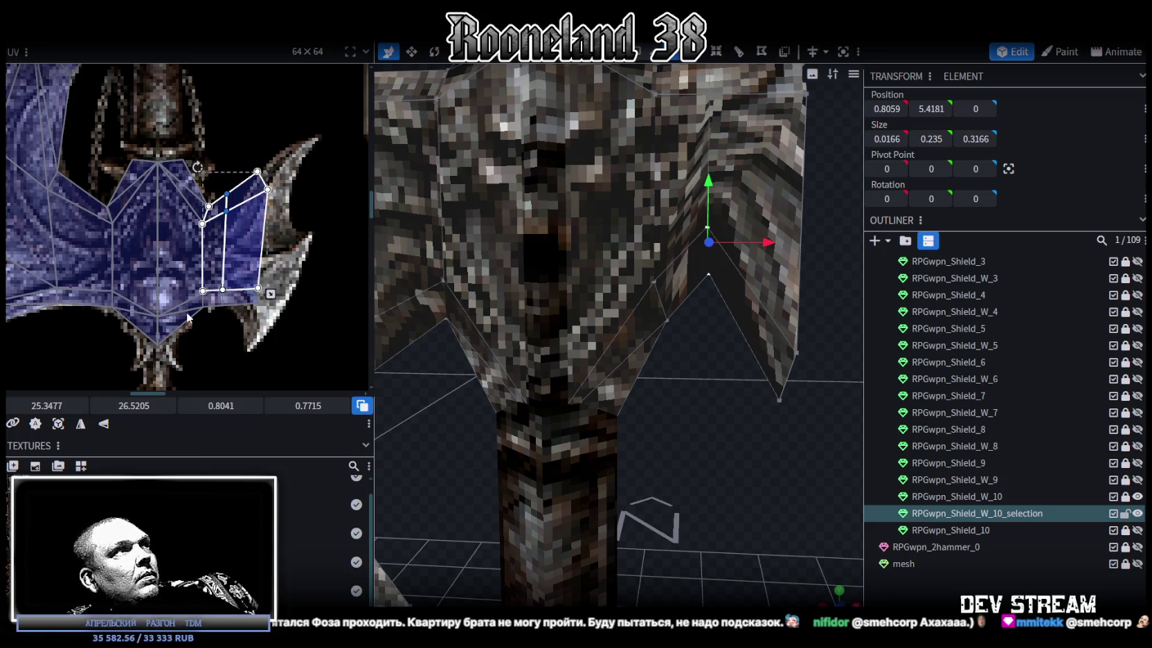
drag(227, 202, 226, 238)
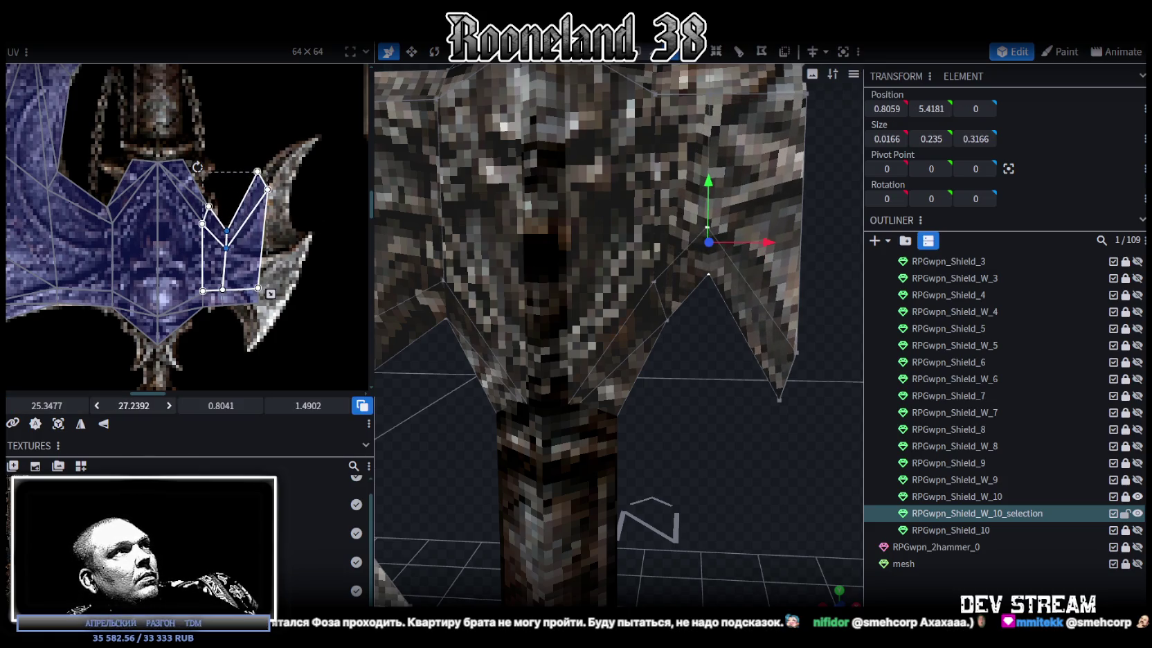
scroll(286, 235, down, 2)
mouse_move(817, 277)
mouse_down()
mouse_move(797, 300)
mouse_move(735, 303)
mouse_up()
scroll(232, 266, up, 2)
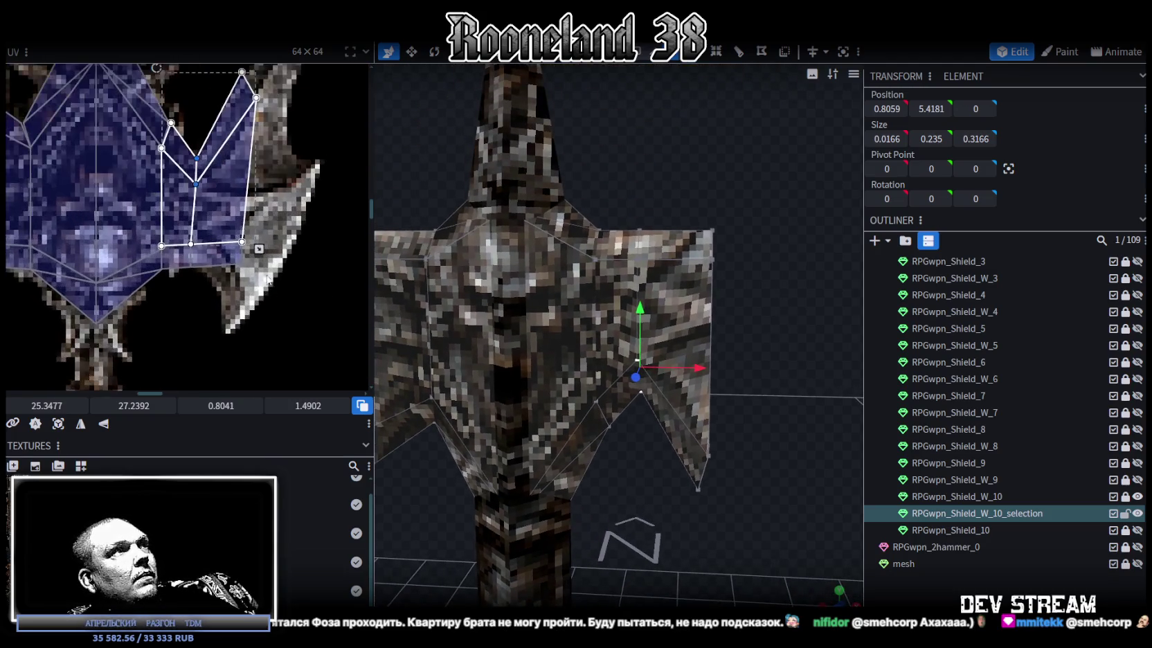
scroll(232, 267, up, 2)
click(249, 263)
click(249, 263)
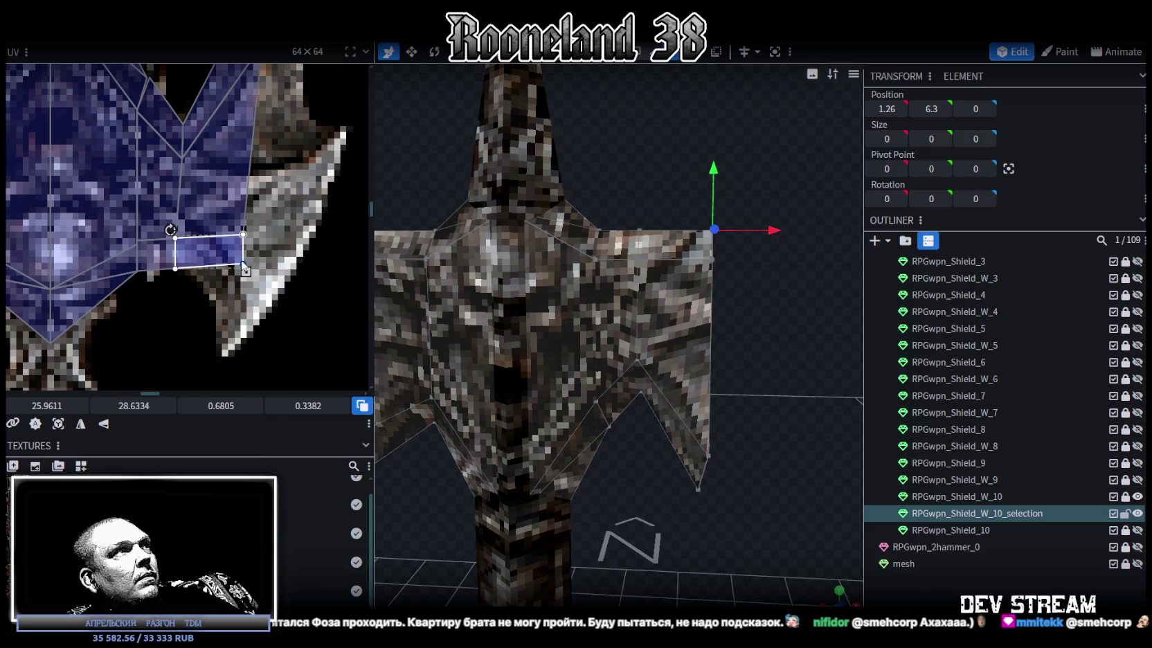
drag(242, 264, 244, 235)
scroll(258, 258, down, 2)
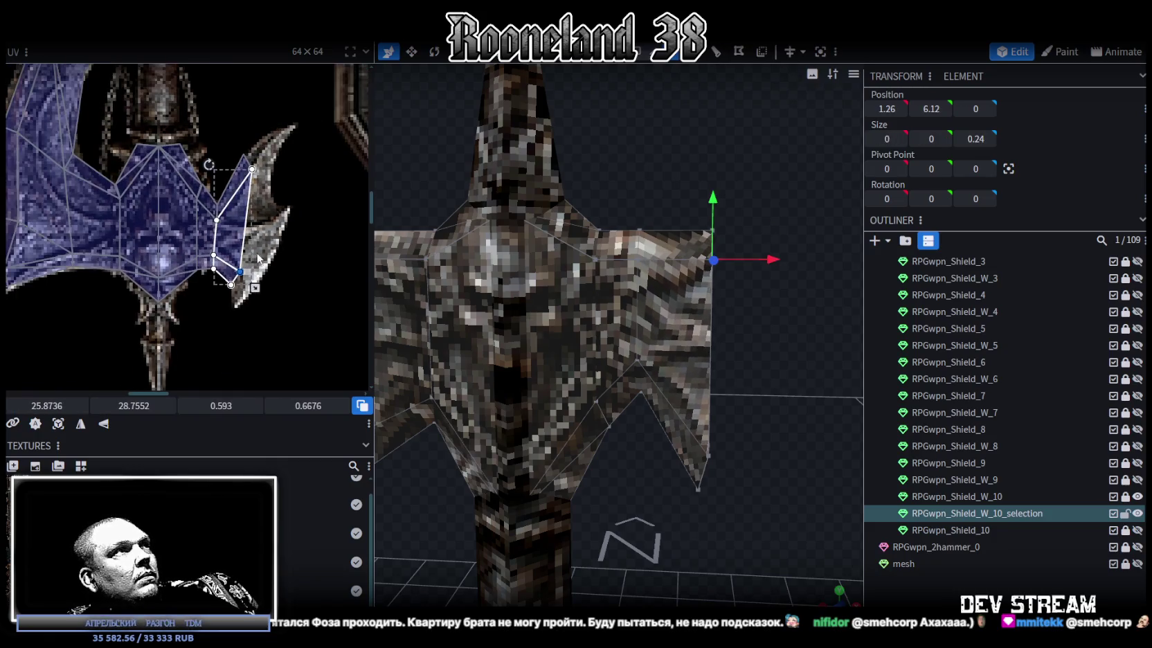
scroll(258, 258, up, 1)
scroll(257, 259, up, 1)
mouse_move(258, 259)
mouse_down()
mouse_move(194, 261)
mouse_move(208, 250)
mouse_up()
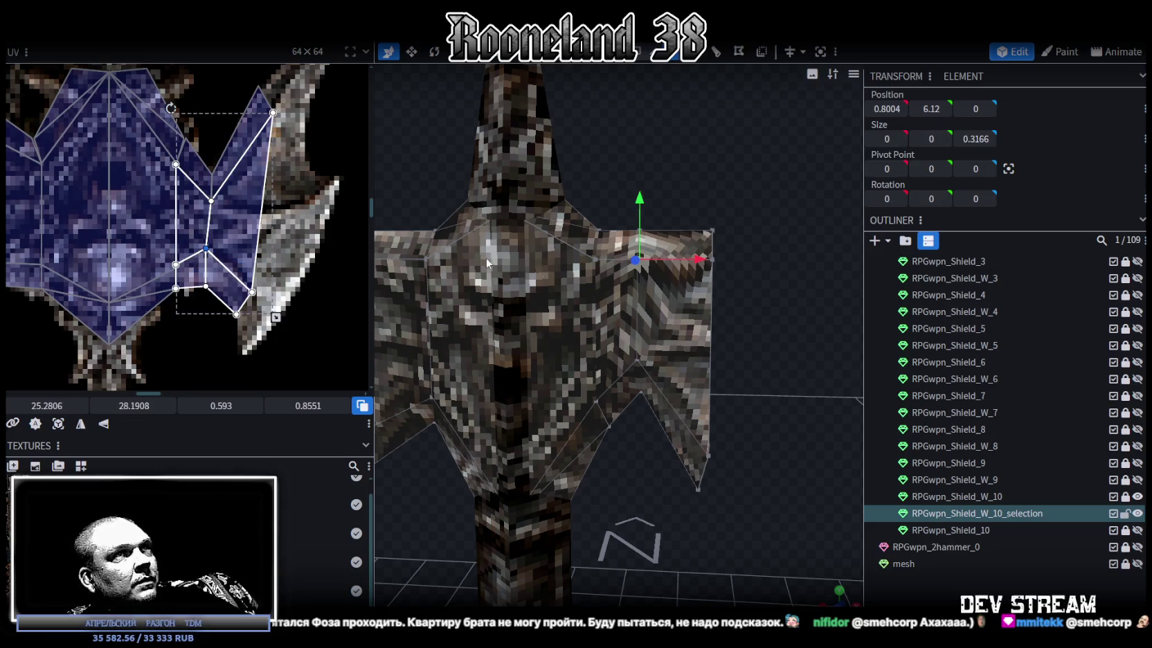
scroll(770, 284, up, 2)
- Raise the wing's right edge by 0.2, shift it slightly left, and pull the top tip vertex inward
click(738, 214)
scroll(717, 335, up, 2)
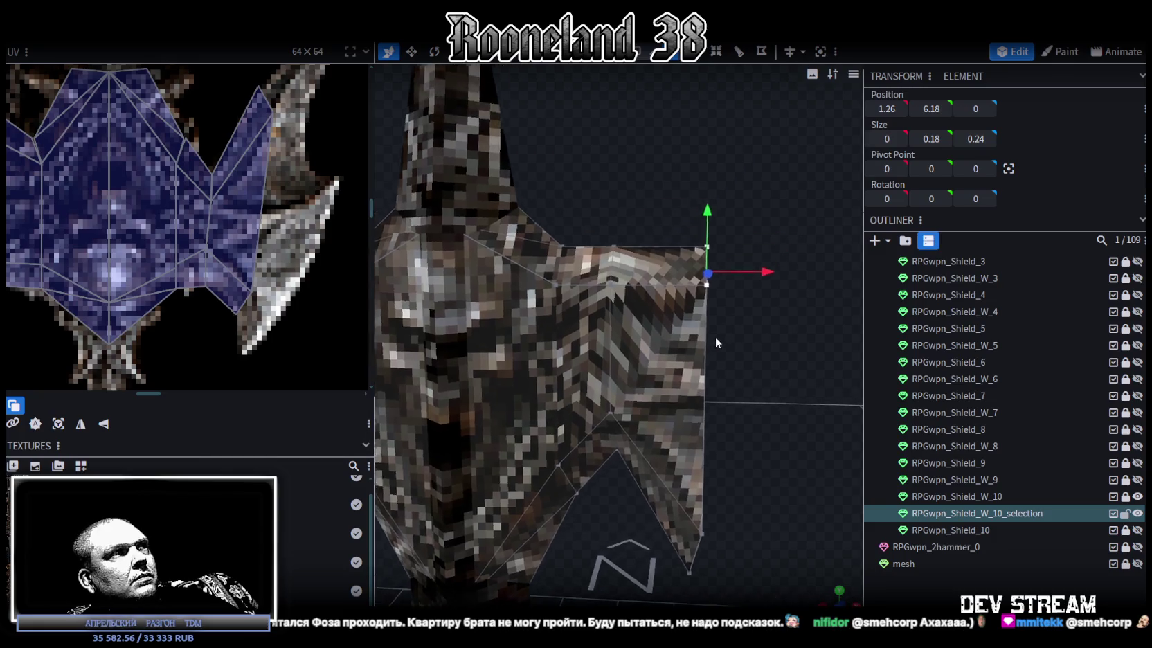
scroll(692, 291, up, 2)
drag(661, 256, 659, 207)
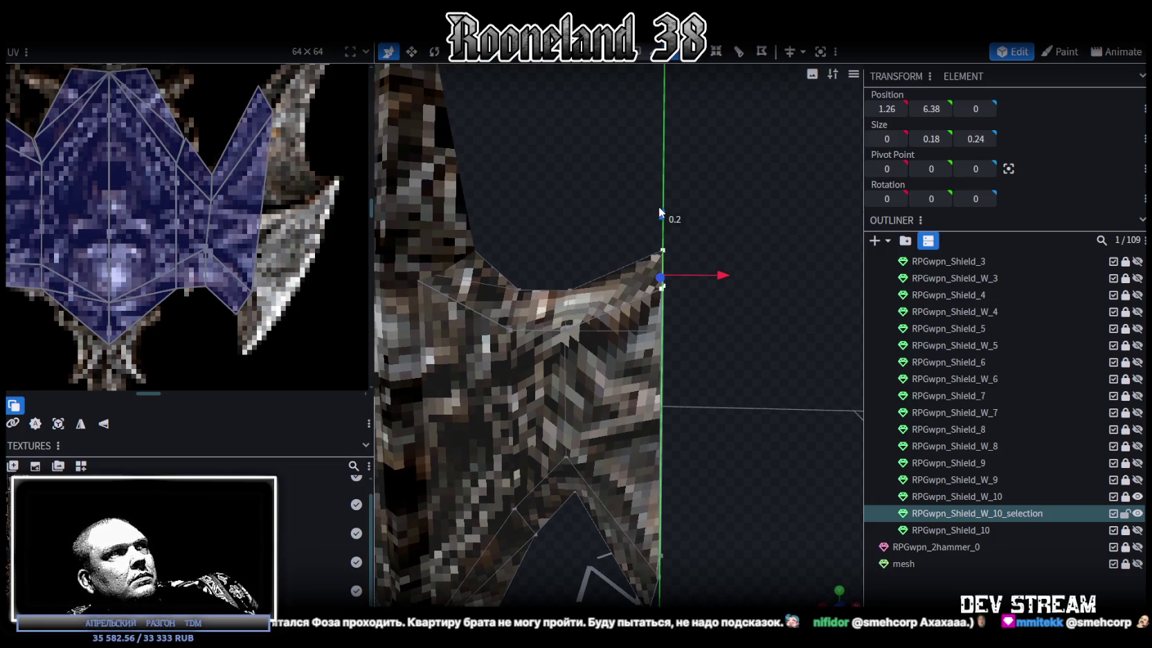
drag(720, 275, 709, 273)
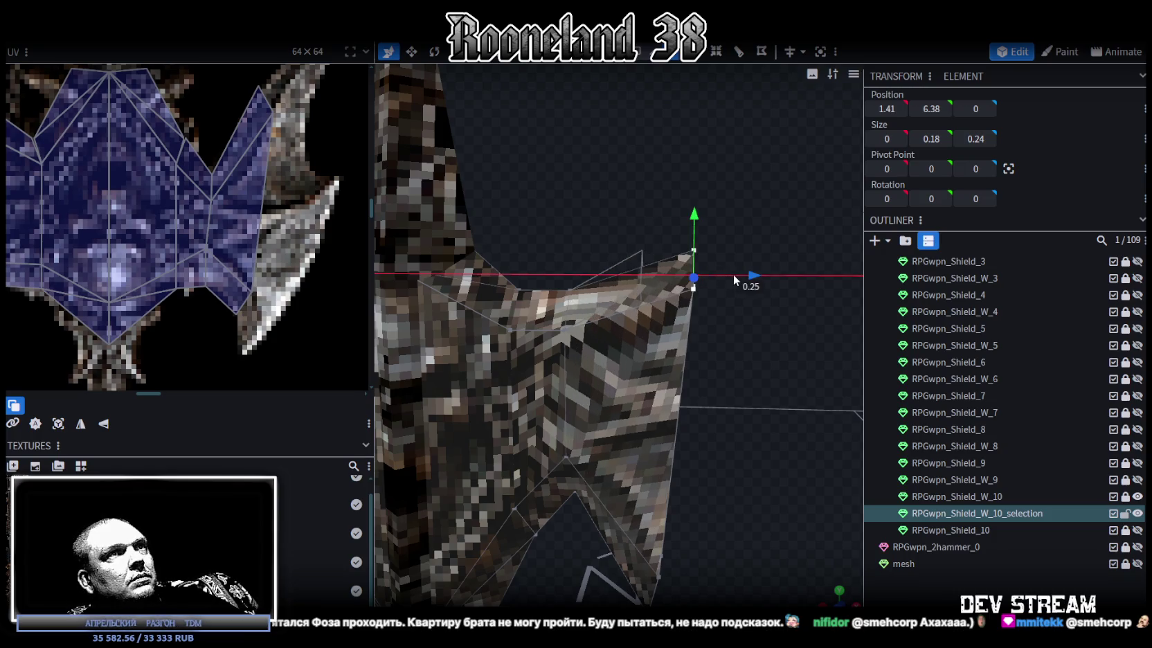
click(651, 250)
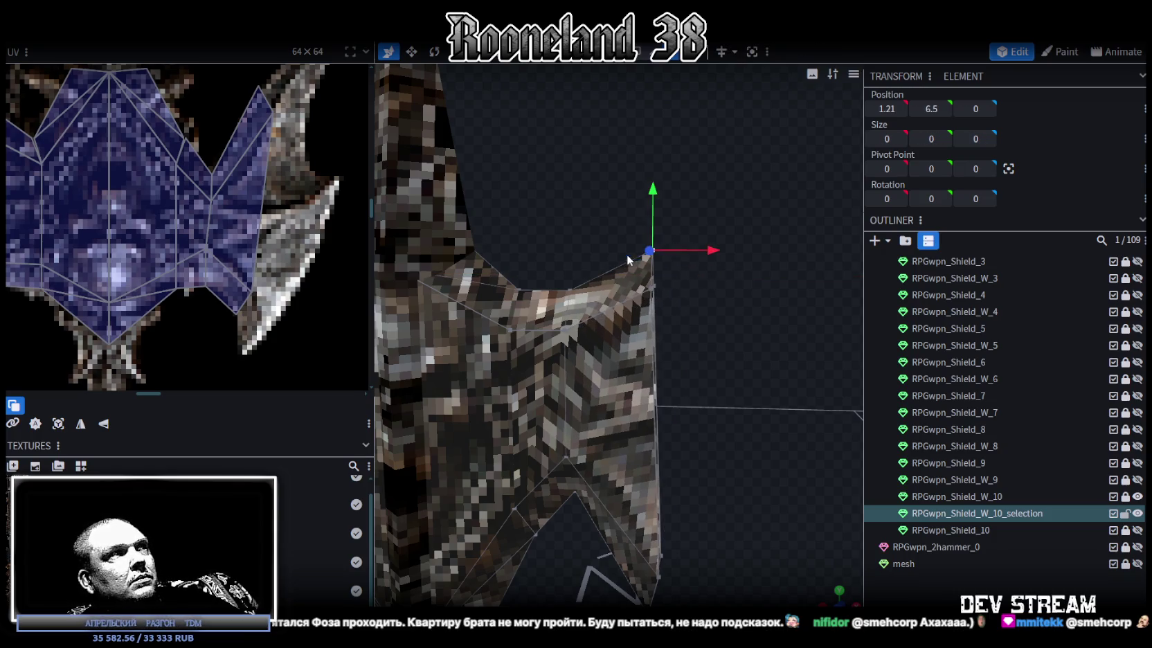
drag(718, 259, 693, 253)
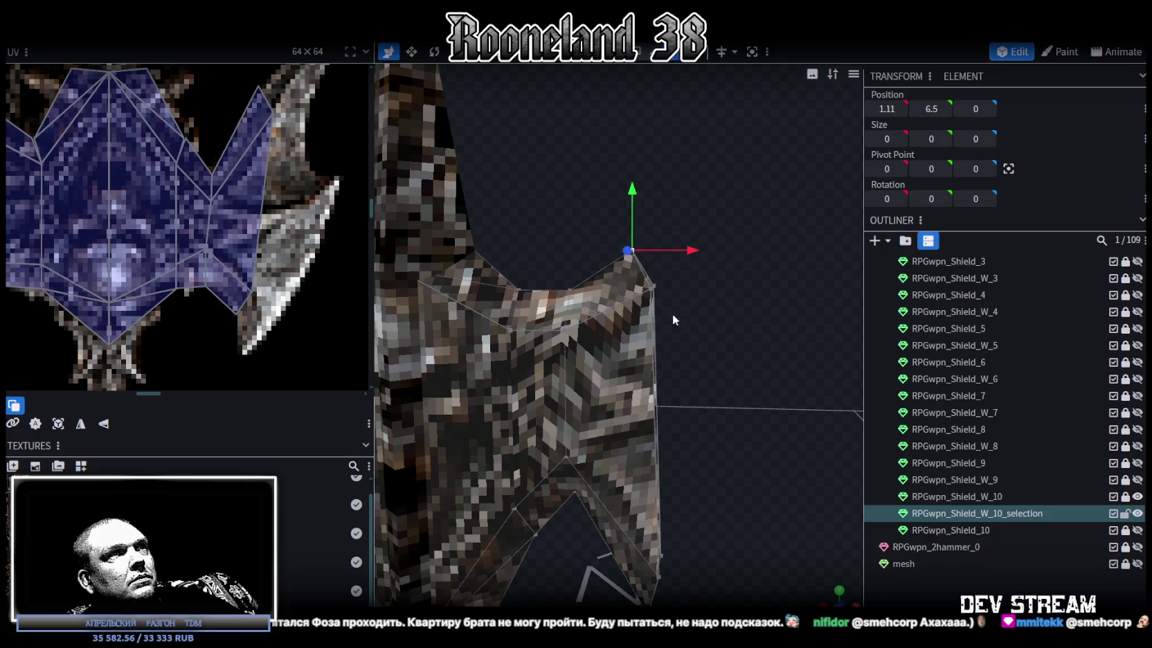
drag(673, 317, 581, 302)
- Lower the vertices along the wing's top edge slightly, to 0.8804, 6.02, 0
drag(551, 255, 564, 252)
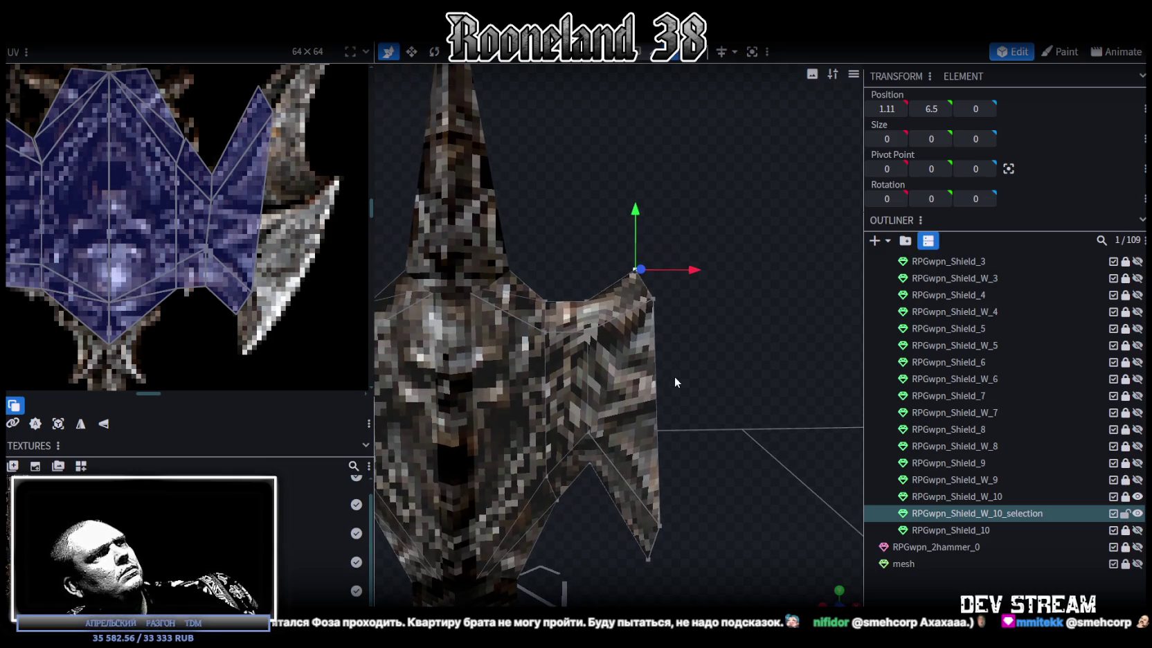
drag(691, 384, 564, 317)
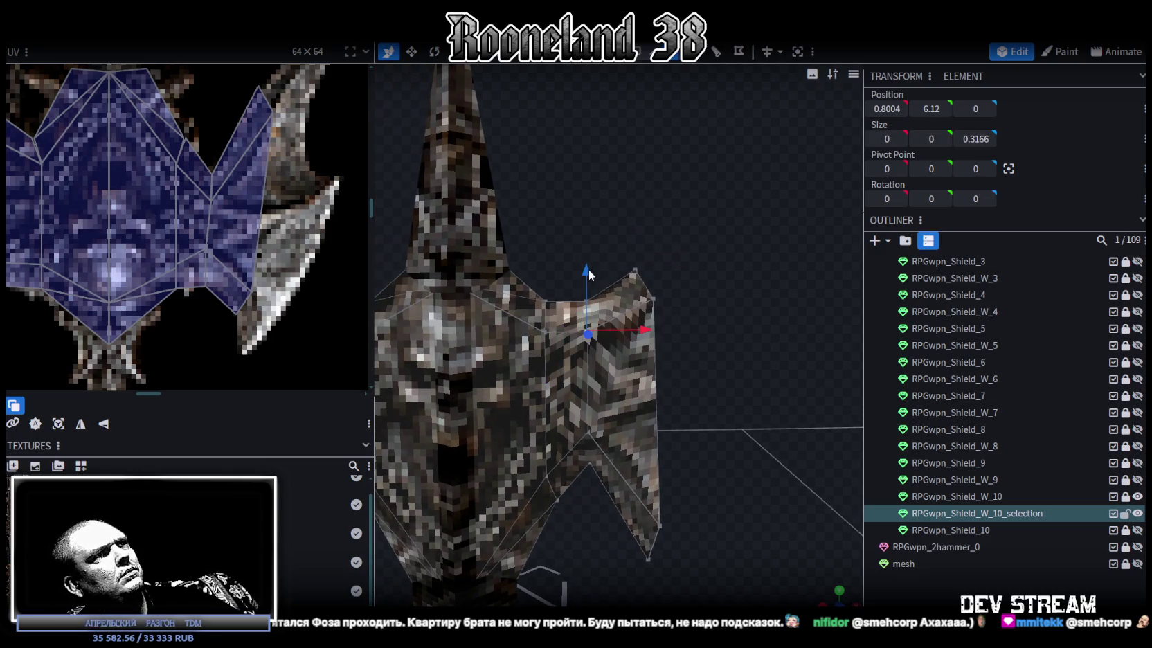
drag(590, 269, 589, 281)
mouse_move(702, 434)
mouse_down()
mouse_move(731, 444)
mouse_move(716, 414)
mouse_up()
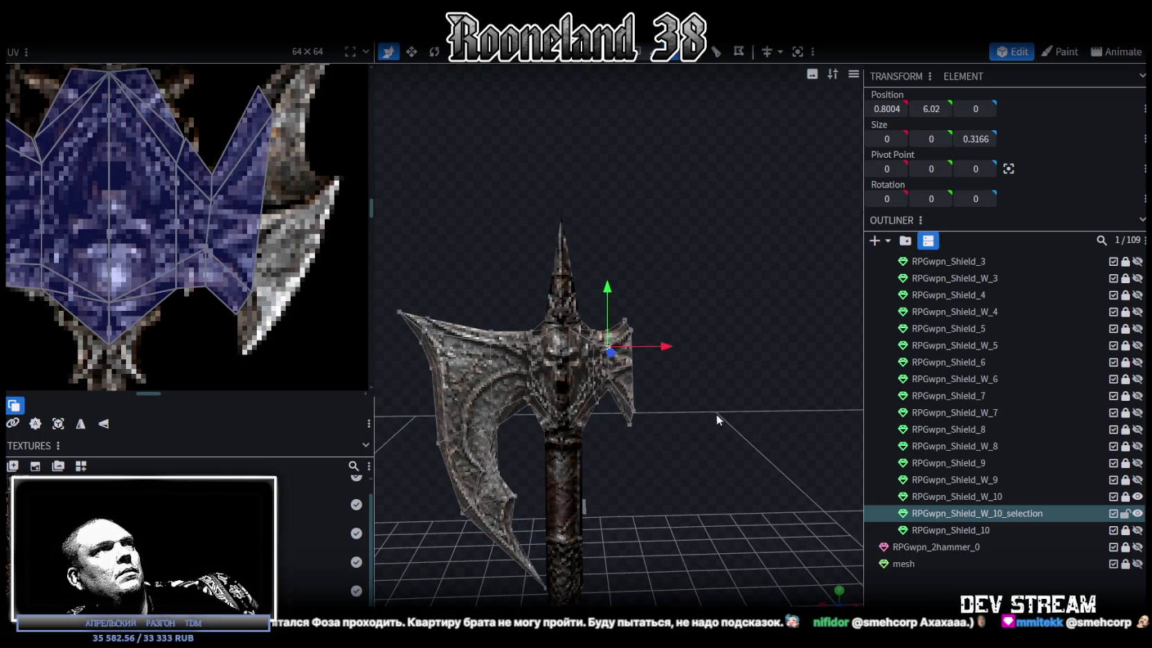
scroll(310, 288, down, 3)
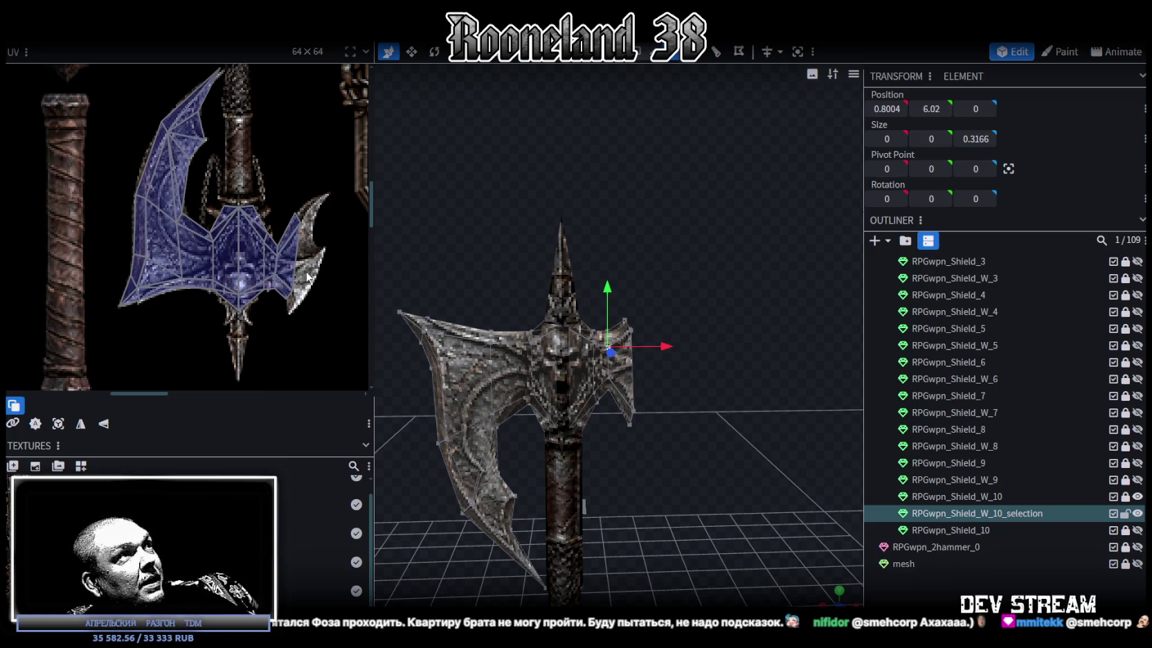
scroll(418, 344, up, 2)
scroll(626, 318, up, 2)
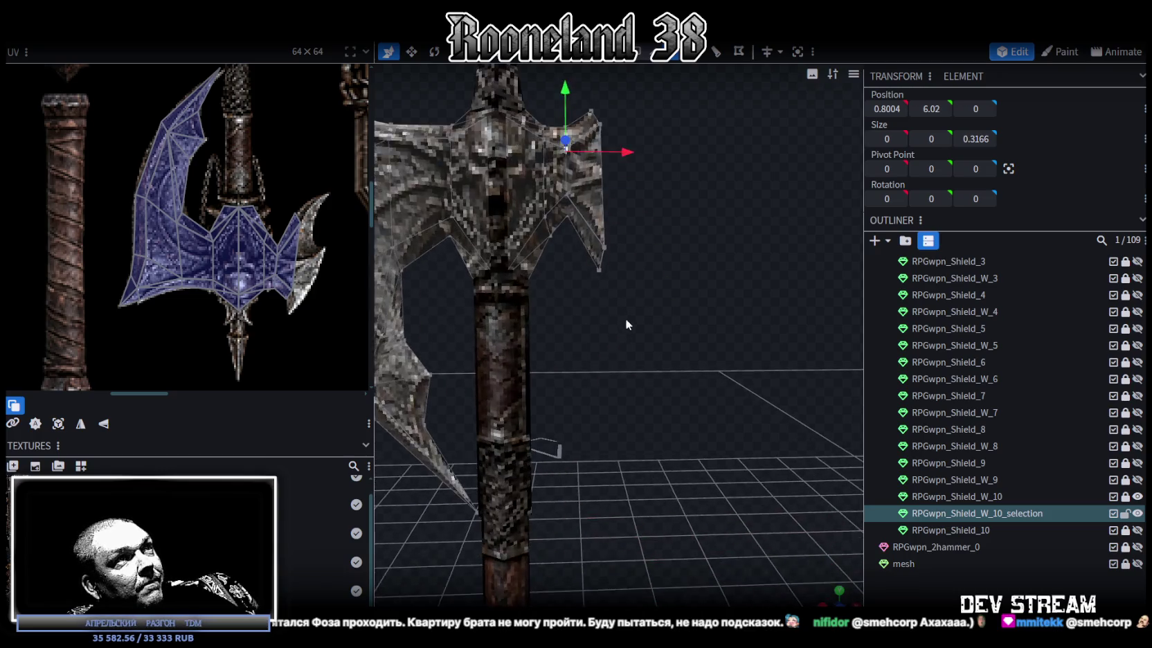
scroll(680, 210, up, 2)
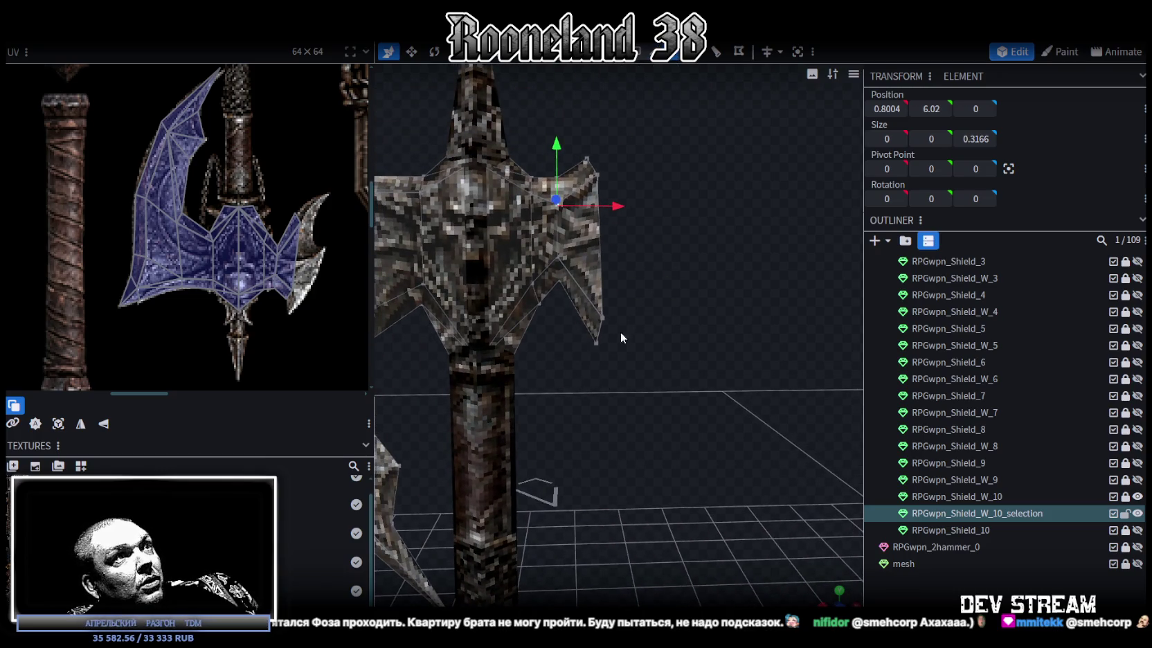
drag(623, 305, 585, 353)
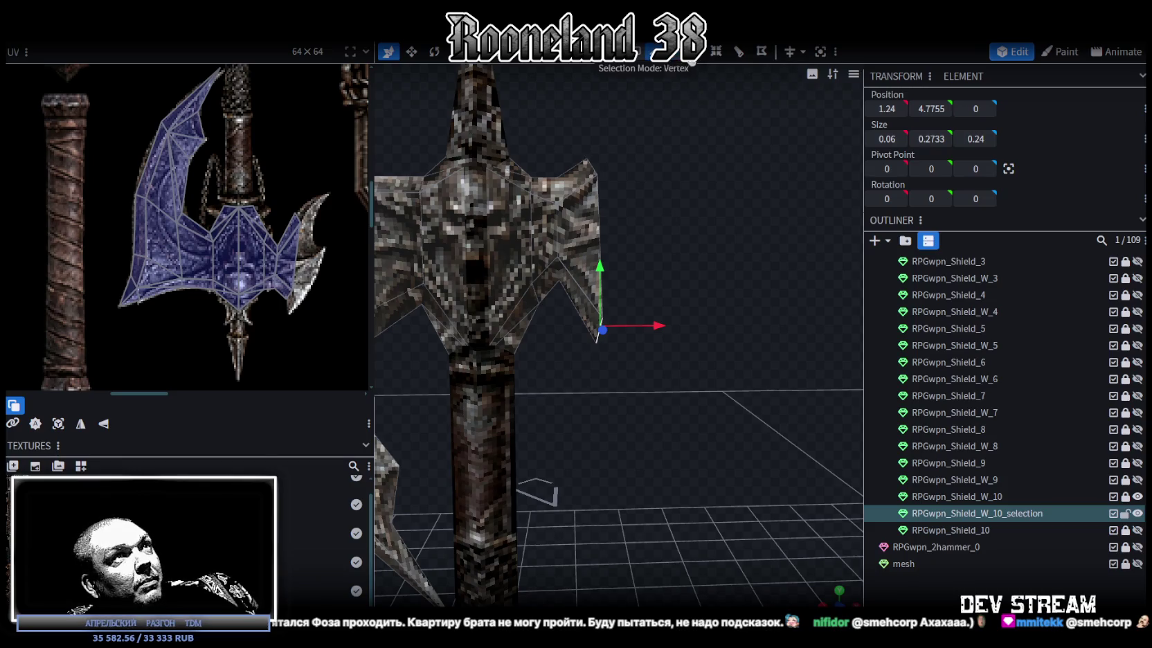
- Extrude the blade's right-edge vertices and merge them into one centred point
key(e)
drag(702, 80, 682, 343)
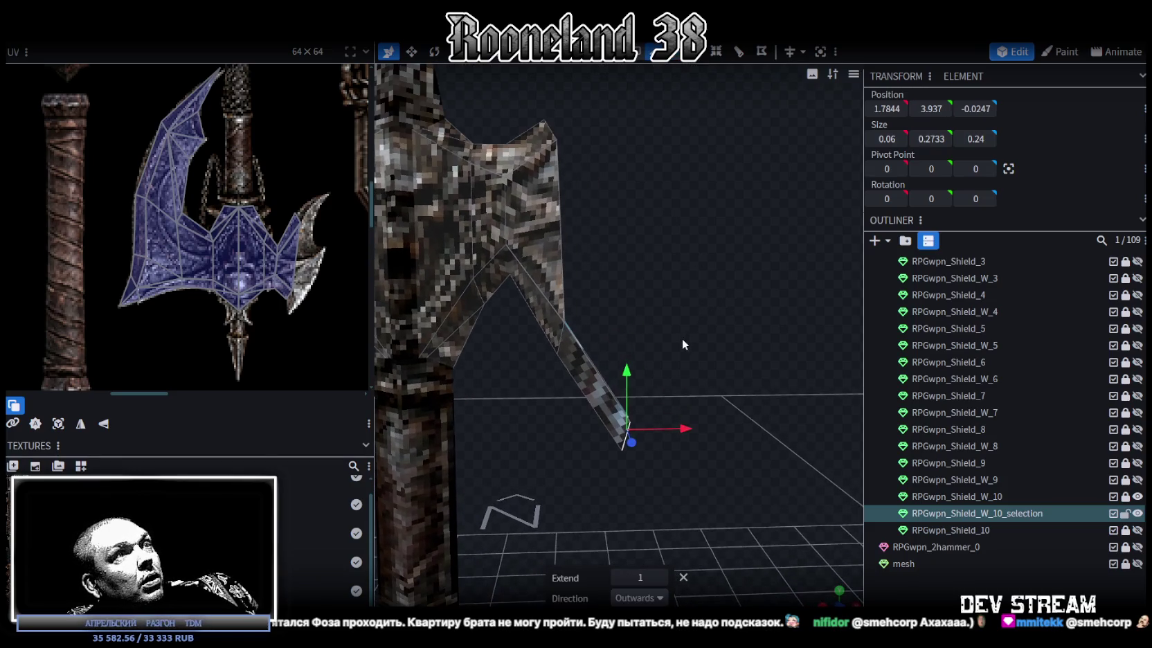
mouse_move(701, 377)
mouse_down()
mouse_move(691, 348)
mouse_move(686, 412)
mouse_up()
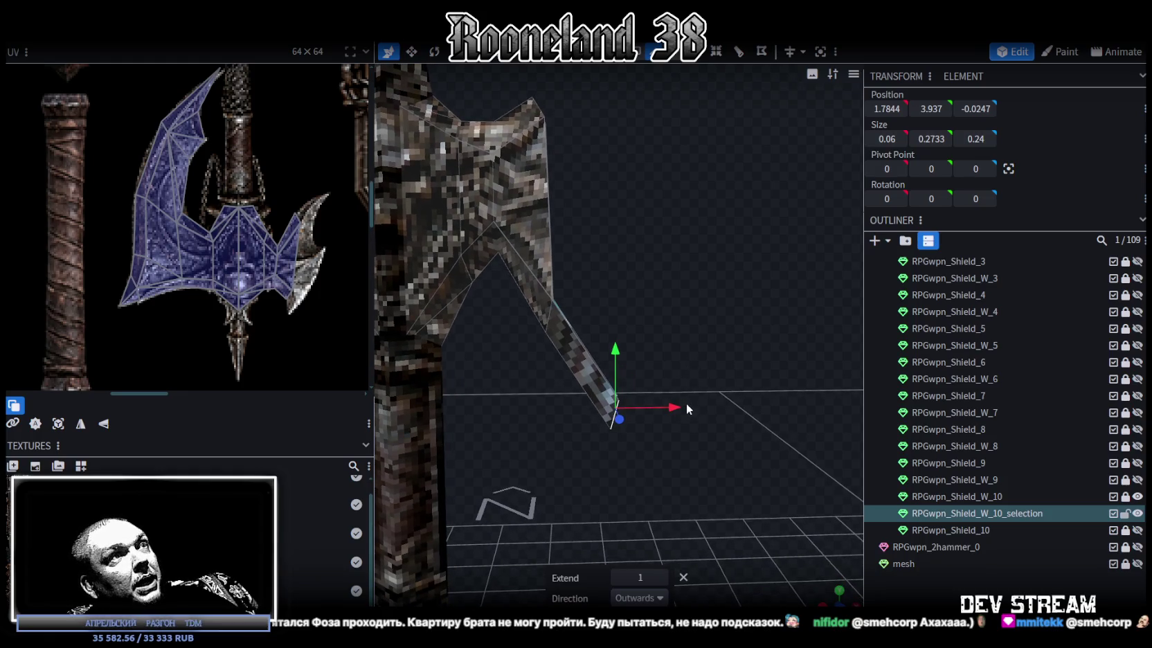
drag(648, 310, 612, 419)
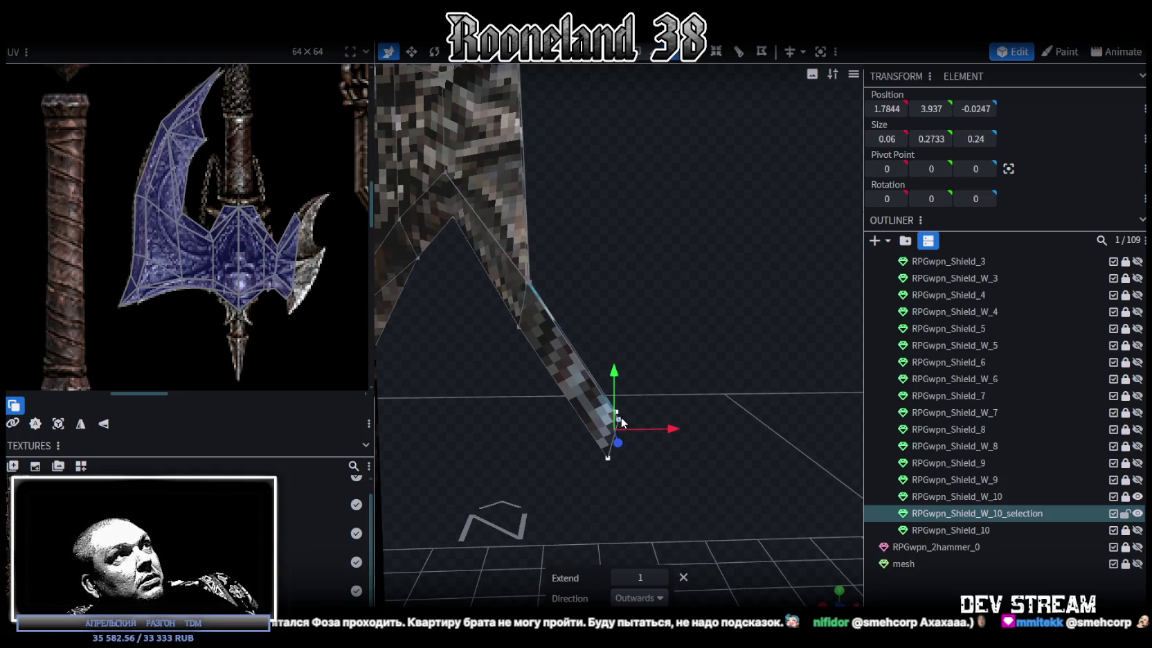
right_click(619, 416)
mouse_move(668, 335)
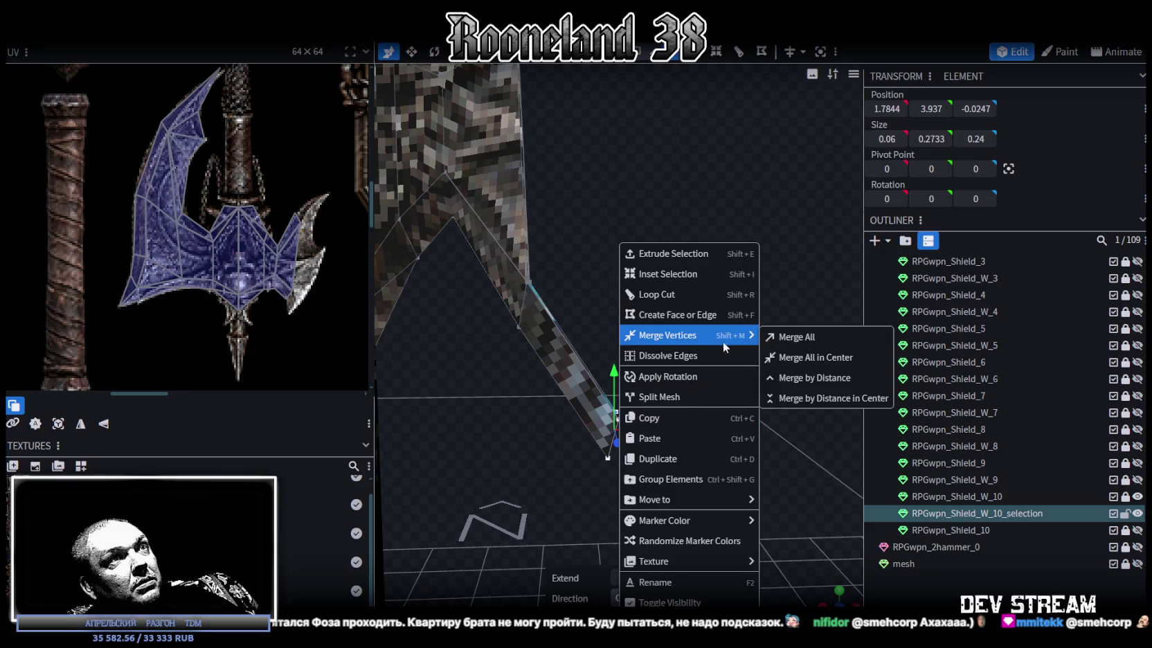
click(797, 358)
- Move the merged tip slightly up and outward to 1.8844, 4.237, -0.0247
drag(616, 380, 636, 316)
mouse_move(672, 364)
mouse_down()
mouse_move(698, 371)
mouse_move(657, 353)
mouse_up()
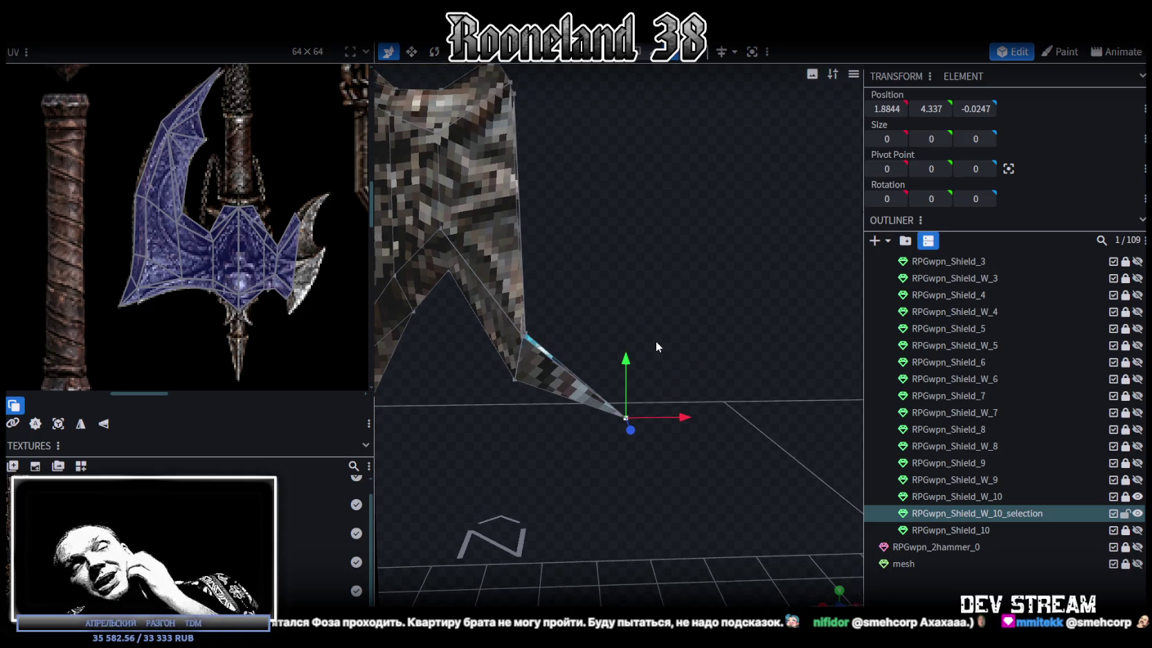
drag(658, 306, 666, 296)
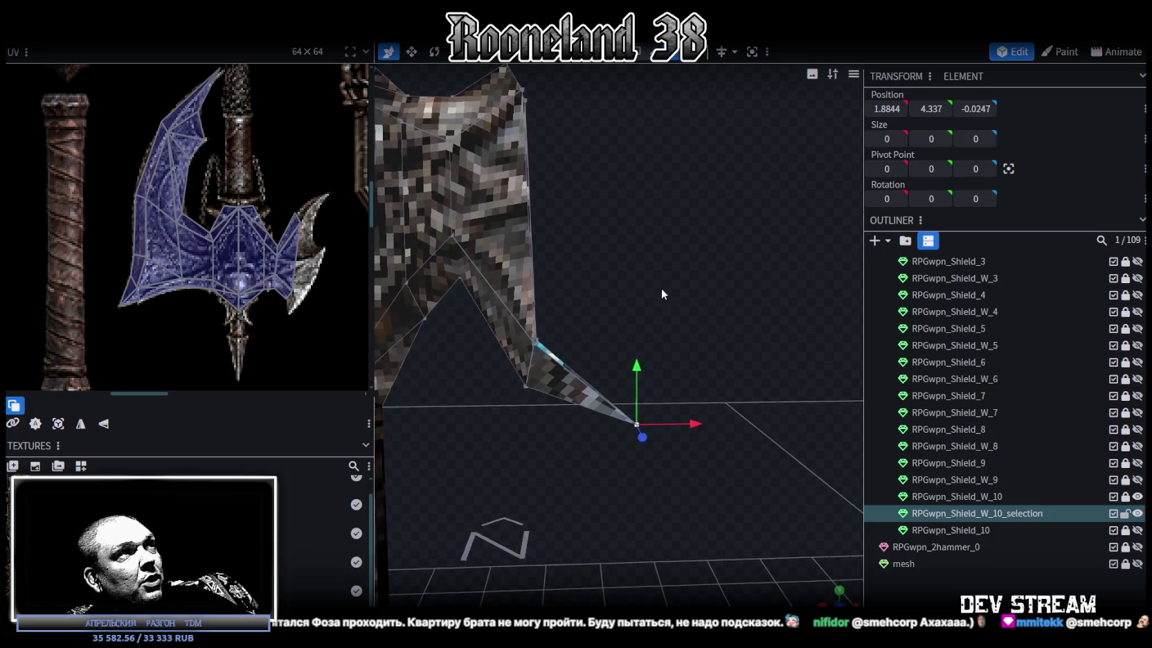
drag(644, 364, 709, 396)
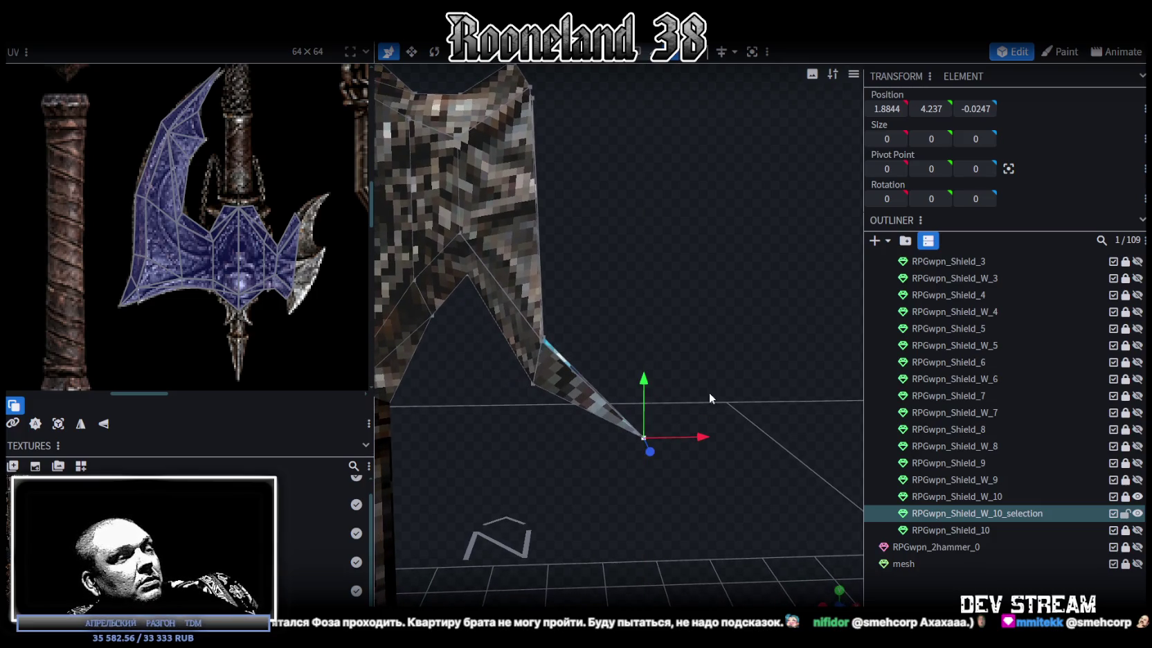
mouse_move(625, 512)
mouse_down()
mouse_move(594, 510)
mouse_move(636, 399)
mouse_move(596, 354)
mouse_move(617, 347)
mouse_move(644, 83)
mouse_up()
click(545, 253)
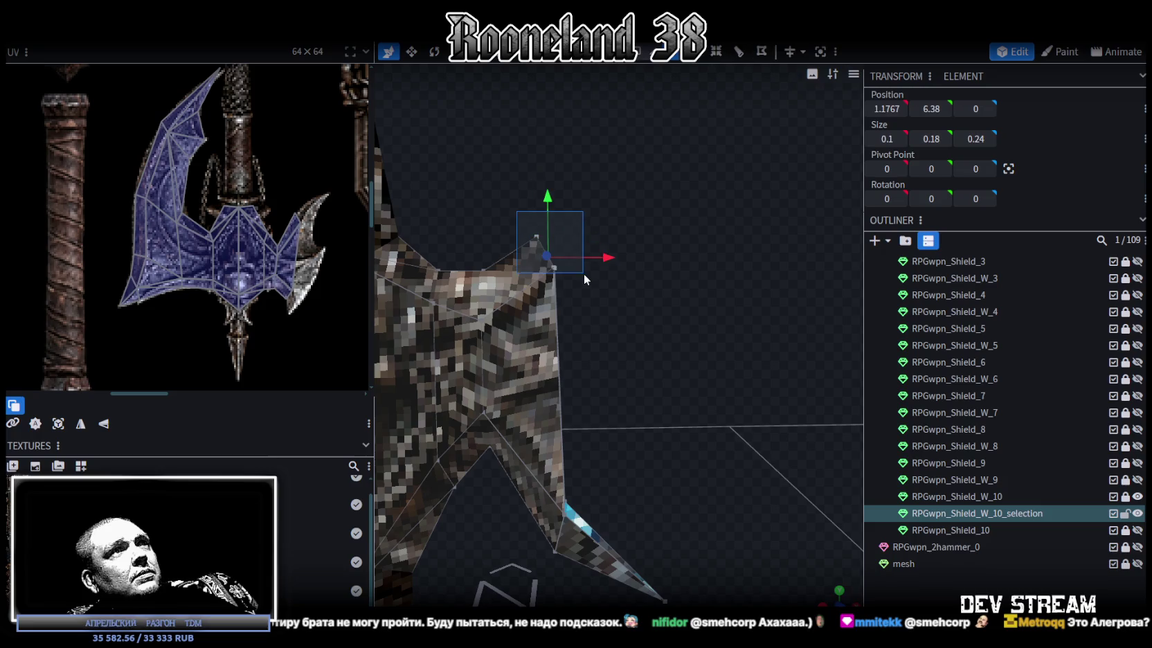
- Extrude a prong from the blade's top edge, shifting it 0.6 toward negative X and 0.3 down
mouse_move(633, 302)
mouse_down()
mouse_move(653, 333)
mouse_move(655, 367)
mouse_up()
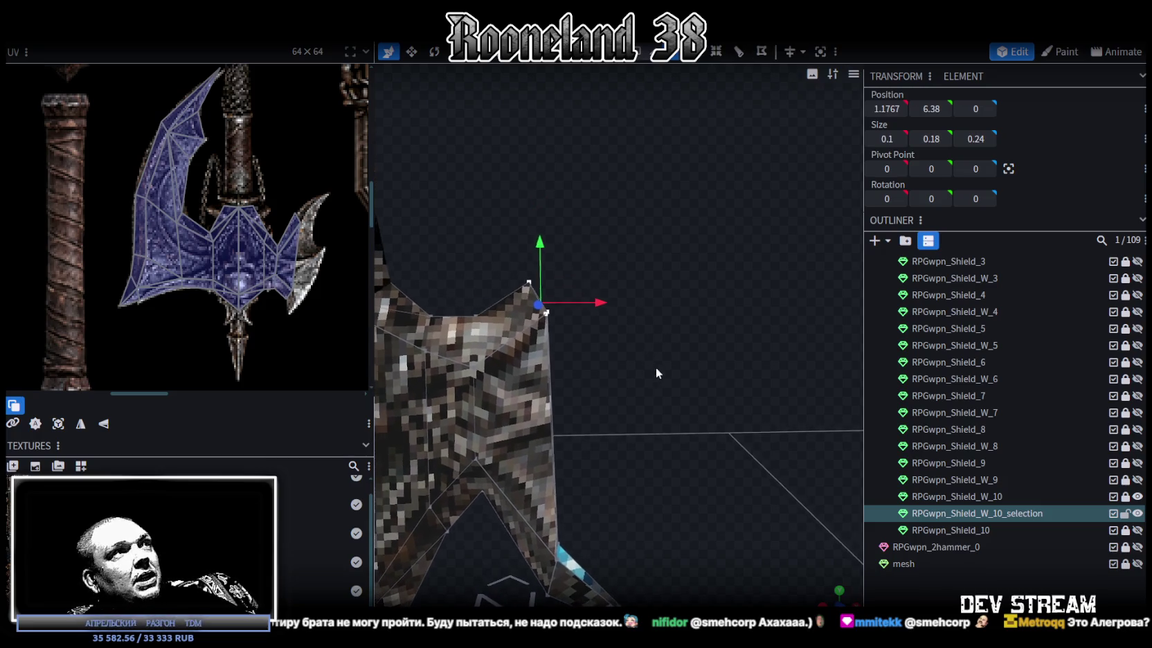
click(700, 58)
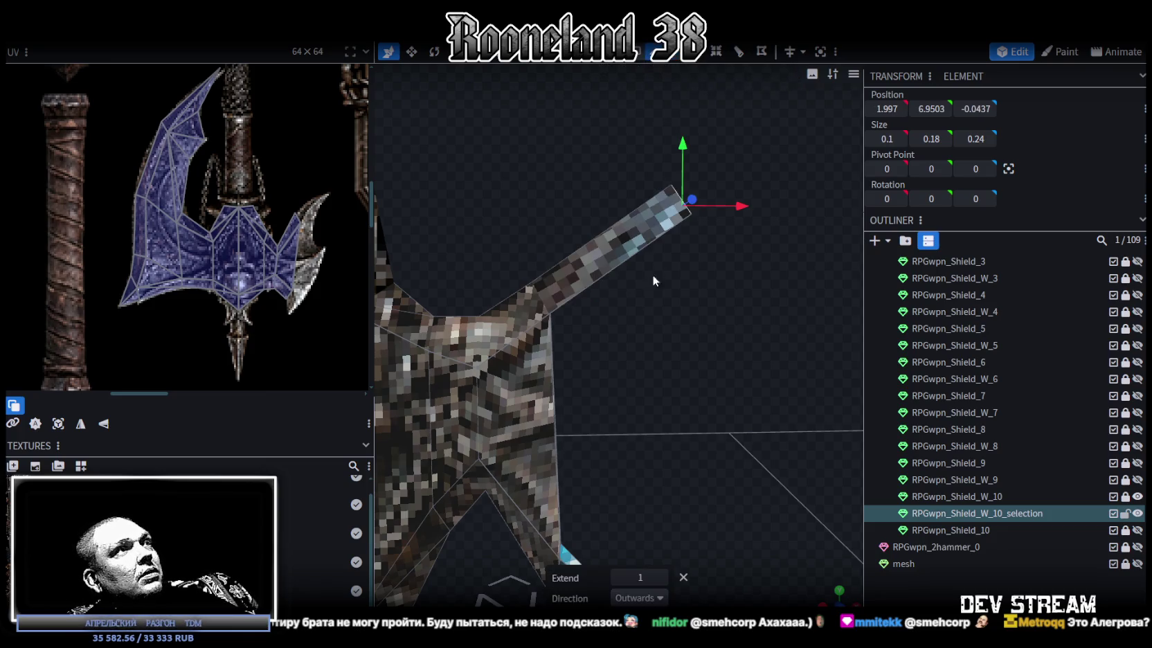
drag(652, 275, 636, 324)
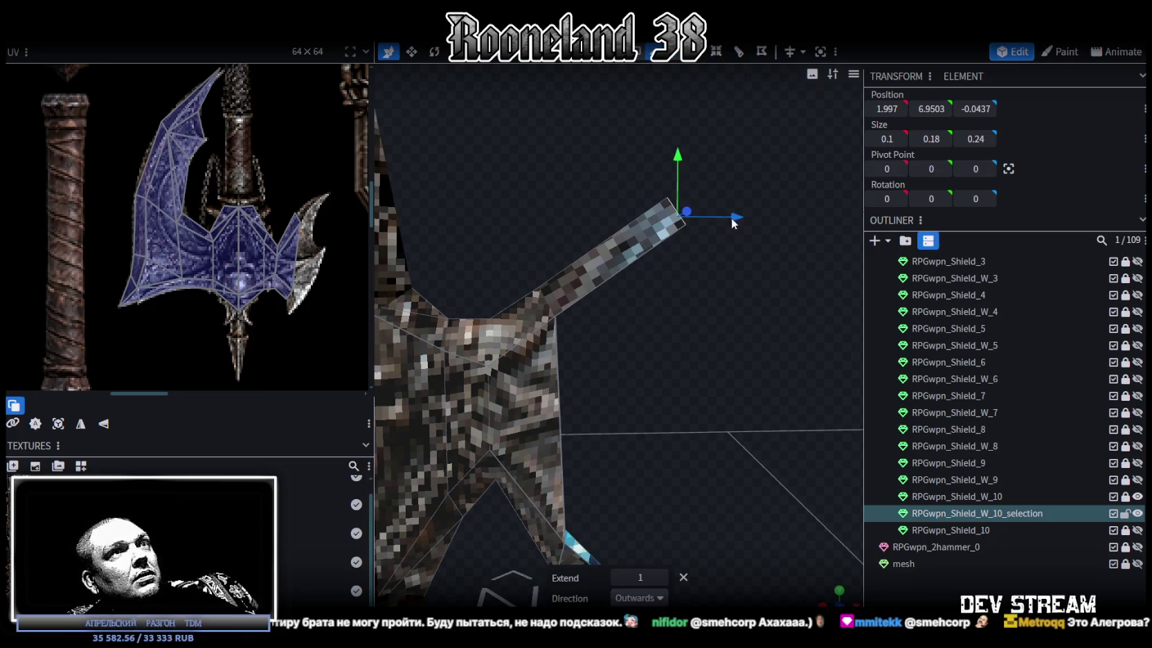
drag(732, 219, 646, 247)
mouse_move(583, 163)
mouse_down()
mouse_move(586, 213)
mouse_move(644, 344)
mouse_move(651, 317)
mouse_move(644, 387)
mouse_move(619, 277)
mouse_up()
- Tilt the prong and nudge it up and left by 0.1, ending at 1.1767, 6.38, 0
key(r)
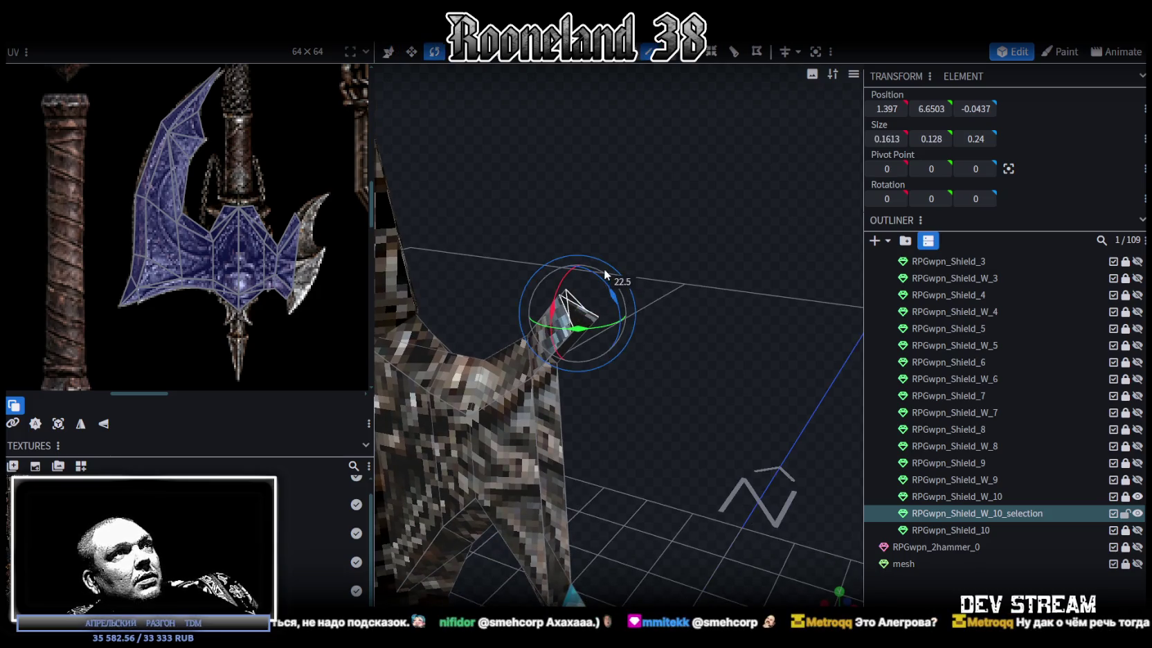
mouse_move(634, 323)
mouse_down()
mouse_move(718, 371)
mouse_move(704, 331)
mouse_up()
key(v)
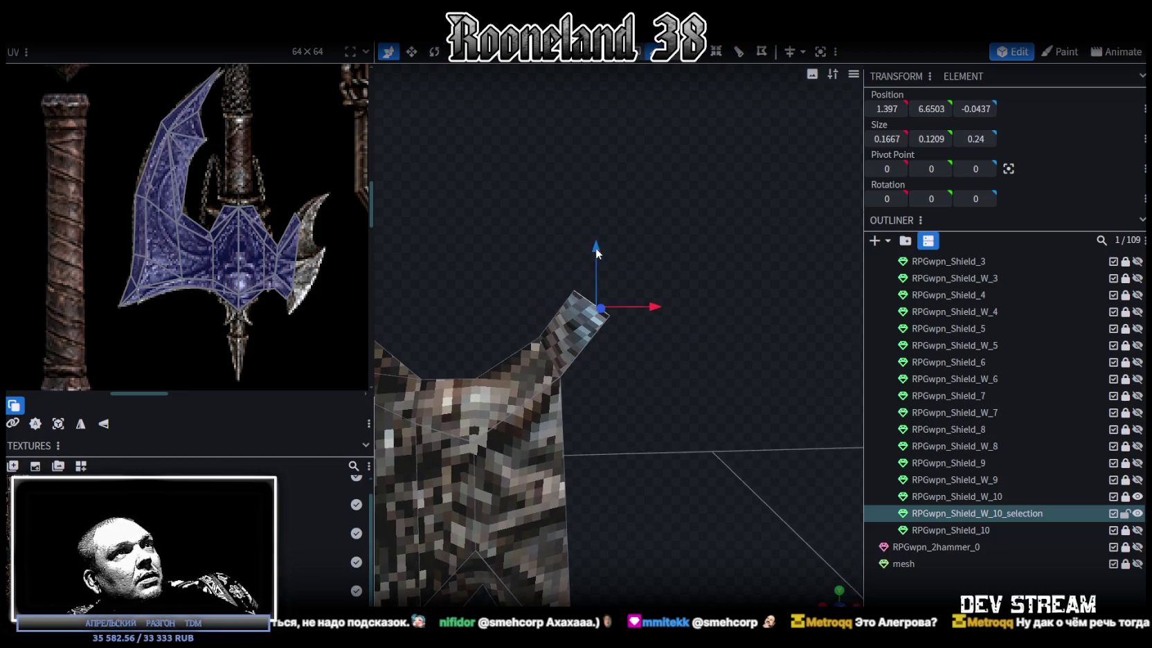
drag(596, 248, 613, 248)
mouse_move(641, 287)
mouse_down()
mouse_move(616, 281)
mouse_move(662, 291)
mouse_move(630, 285)
mouse_up()
mouse_move(661, 376)
mouse_down()
mouse_move(652, 370)
mouse_move(662, 374)
mouse_up()
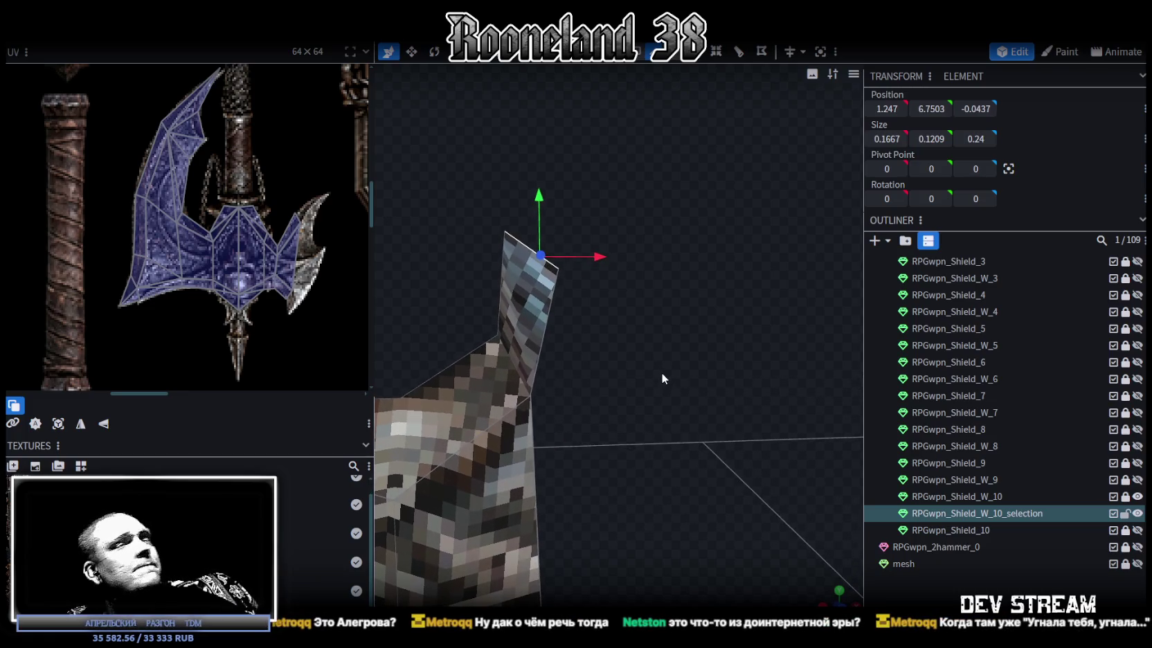
mouse_move(662, 375)
mouse_down()
mouse_move(650, 426)
mouse_move(673, 440)
mouse_move(653, 438)
mouse_move(639, 425)
mouse_move(670, 419)
mouse_move(781, 437)
mouse_move(791, 484)
mouse_move(818, 515)
mouse_move(743, 438)
mouse_move(562, 409)
mouse_move(423, 447)
mouse_move(428, 420)
mouse_move(702, 387)
mouse_move(728, 410)
mouse_move(694, 391)
mouse_move(609, 298)
mouse_move(581, 239)
mouse_up()
click(590, 283)
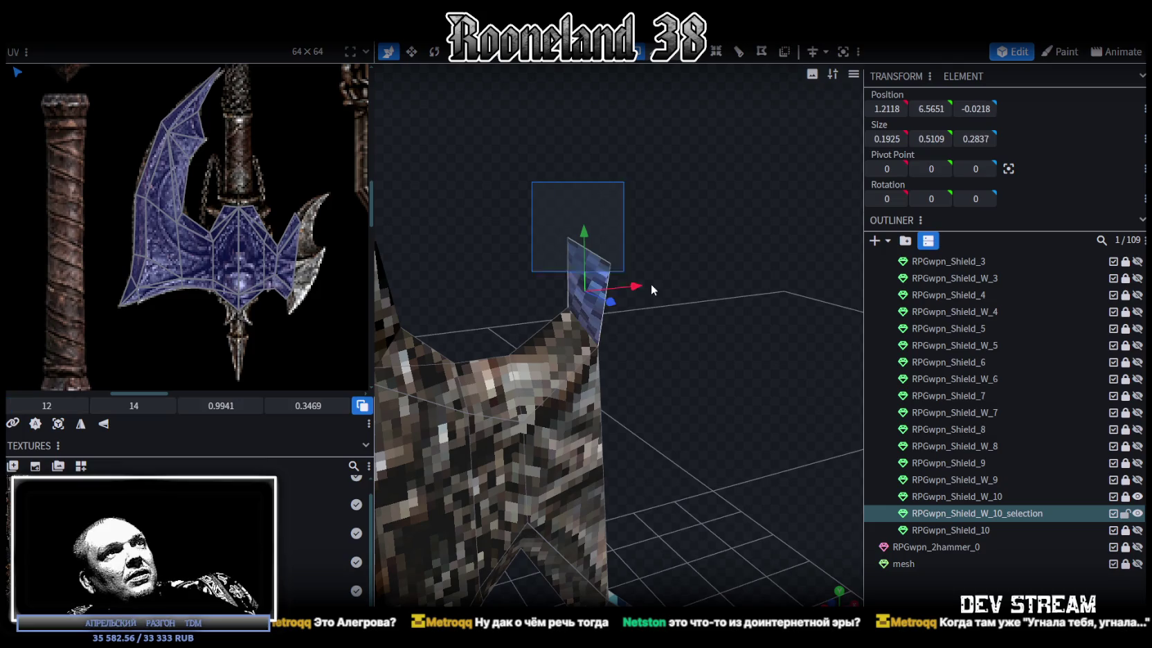
click(673, 58)
- Extrude the blade's peak vertices along Y+ into a thin strip with its top at 6.68
mouse_move(711, 209)
mouse_down()
mouse_move(564, 232)
mouse_move(653, 360)
mouse_up()
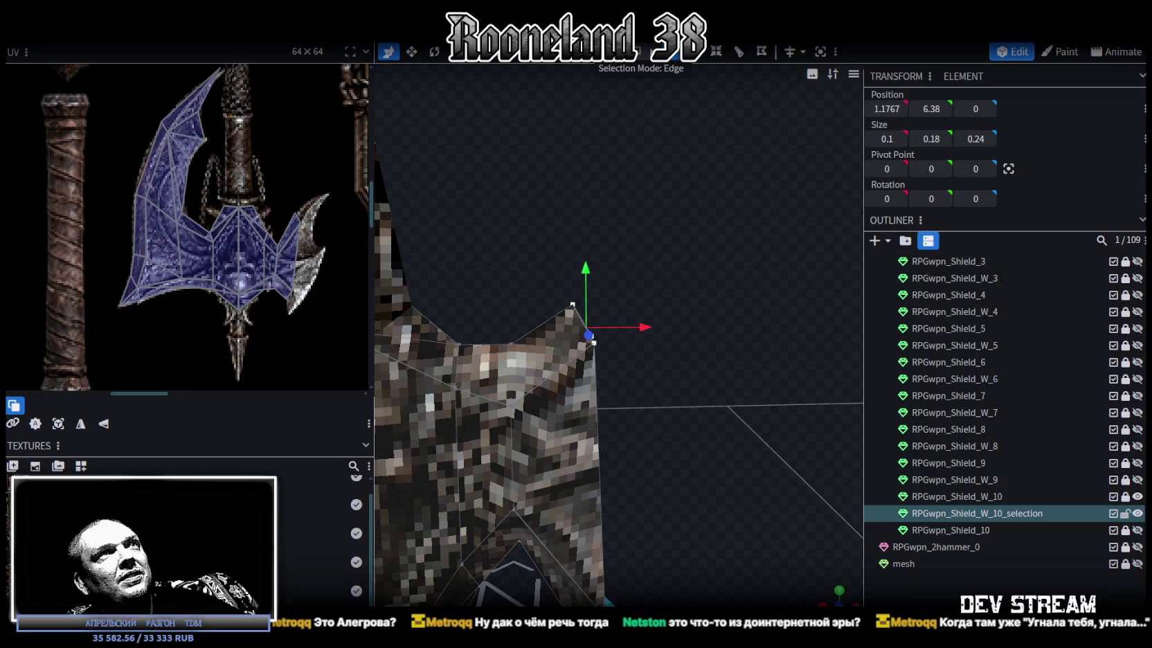
key(e)
click(659, 598)
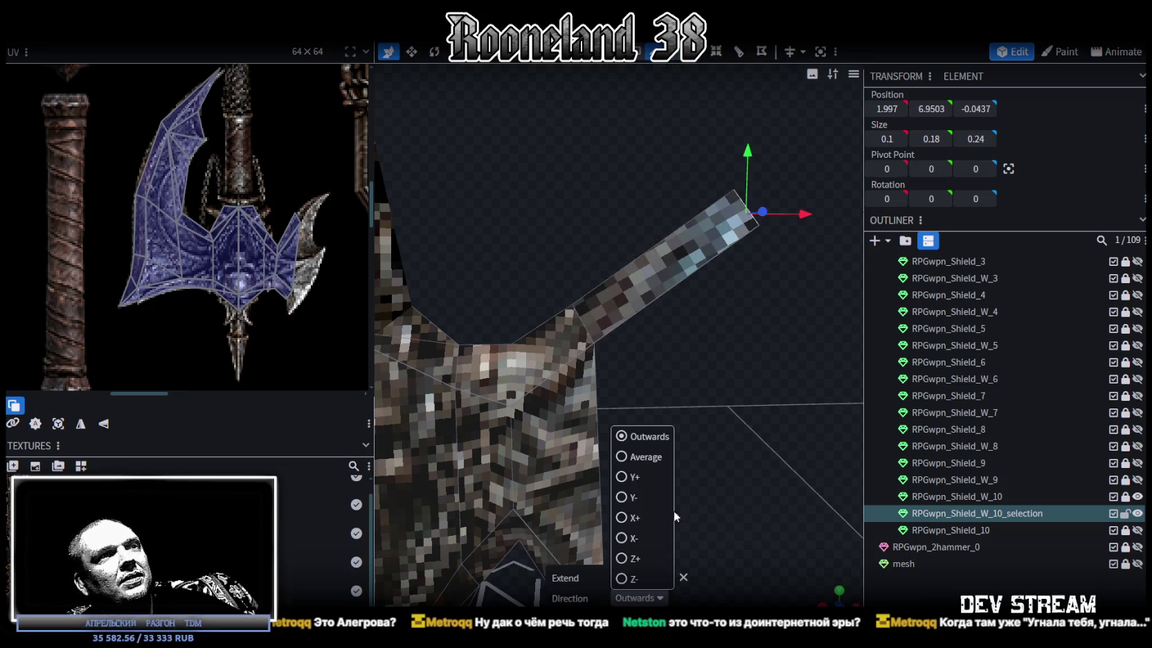
click(625, 477)
mouse_move(626, 476)
mouse_down()
mouse_move(656, 385)
mouse_move(635, 335)
mouse_up()
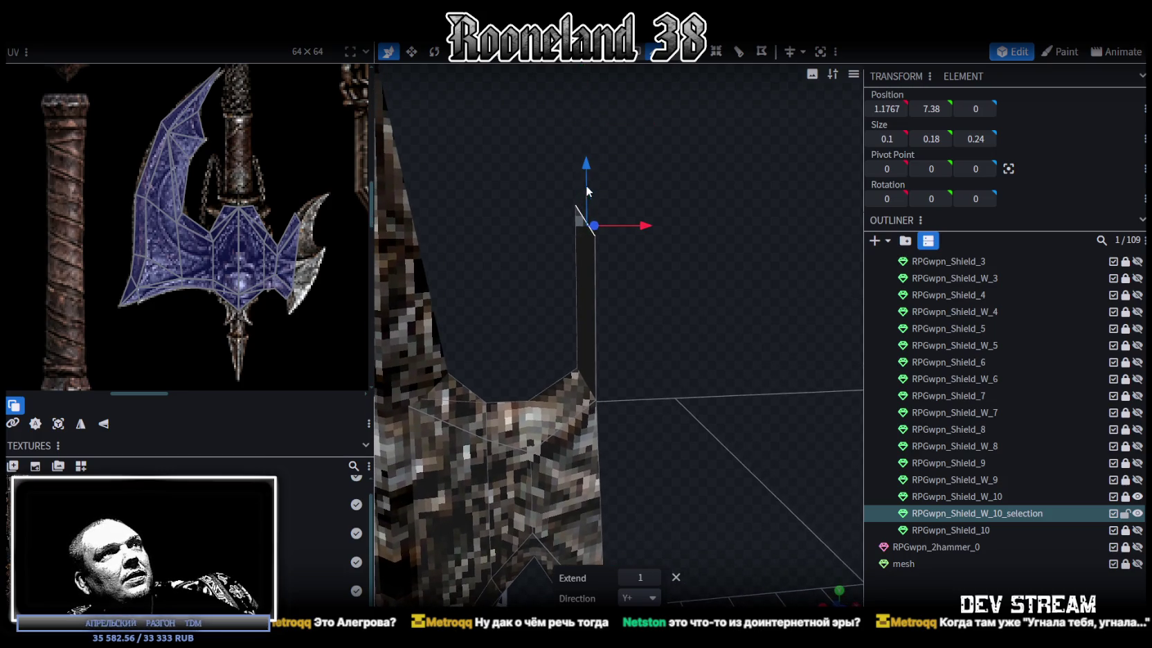
drag(587, 190, 590, 227)
mouse_move(698, 432)
mouse_down()
mouse_move(657, 467)
mouse_move(668, 456)
mouse_move(666, 490)
mouse_move(674, 479)
mouse_move(706, 507)
mouse_move(706, 459)
mouse_move(765, 480)
mouse_move(704, 474)
mouse_move(734, 481)
mouse_move(673, 186)
mouse_up()
scroll(705, 454, up, 2)
scroll(698, 447, up, 1)
scroll(688, 454, up, 3)
mouse_move(668, 415)
mouse_down()
mouse_move(637, 396)
mouse_move(662, 417)
mouse_up()
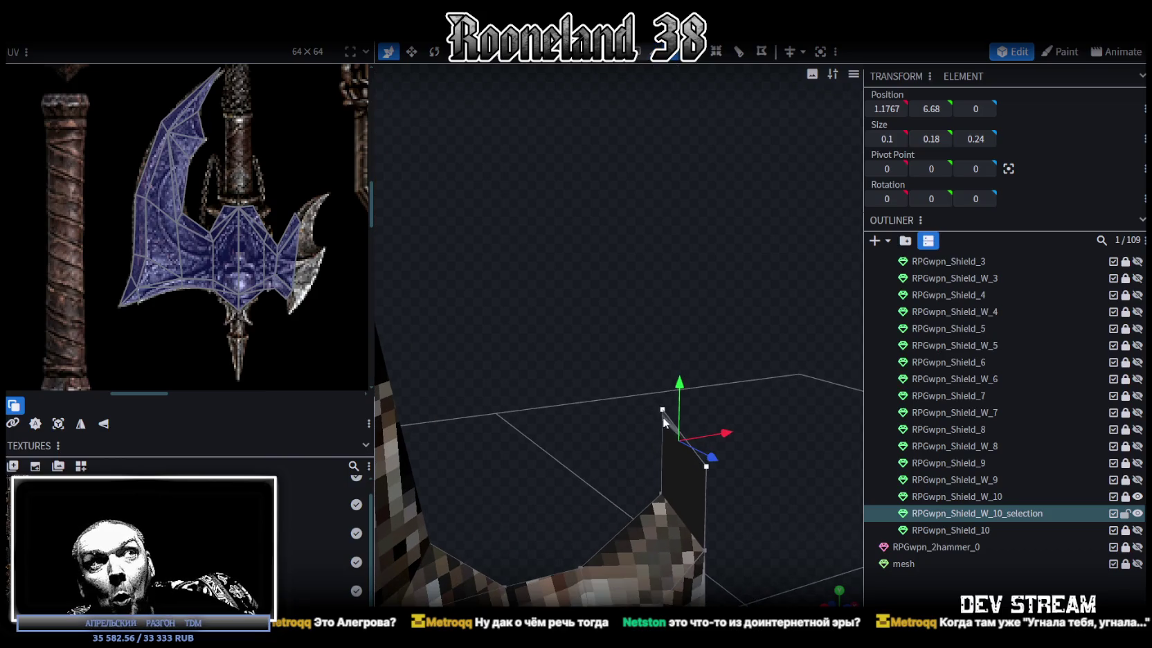
- Merge the strip's top vertices into one point and raise that spike tip to height 6.88
right_click(663, 417)
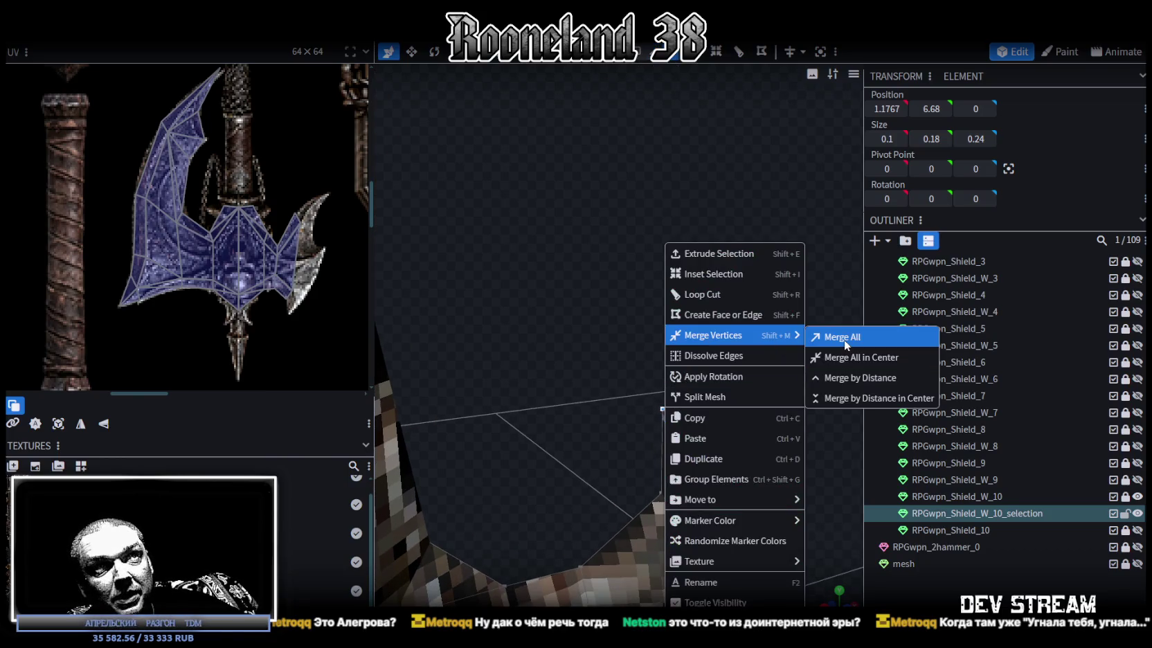
click(841, 357)
drag(756, 412, 689, 341)
drag(637, 284, 636, 234)
mouse_move(643, 351)
mouse_down()
mouse_move(704, 454)
mouse_move(847, 517)
mouse_move(664, 479)
mouse_move(639, 432)
mouse_move(659, 400)
mouse_up()
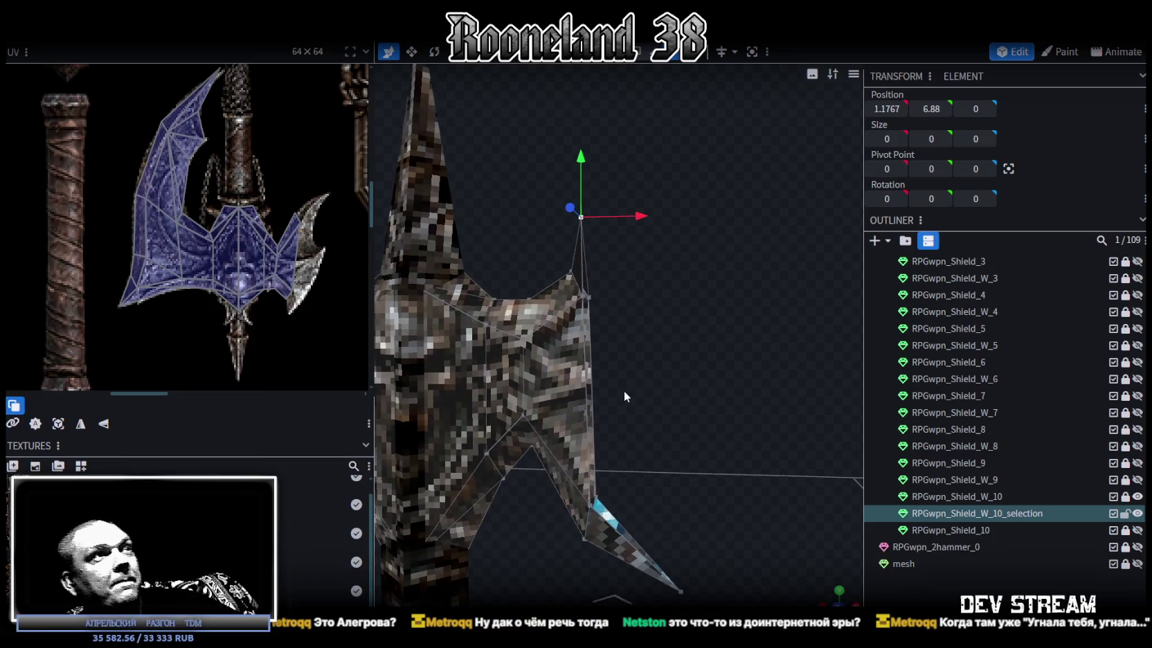
mouse_move(638, 344)
mouse_down()
mouse_move(638, 299)
mouse_move(663, 275)
mouse_move(686, 313)
mouse_up()
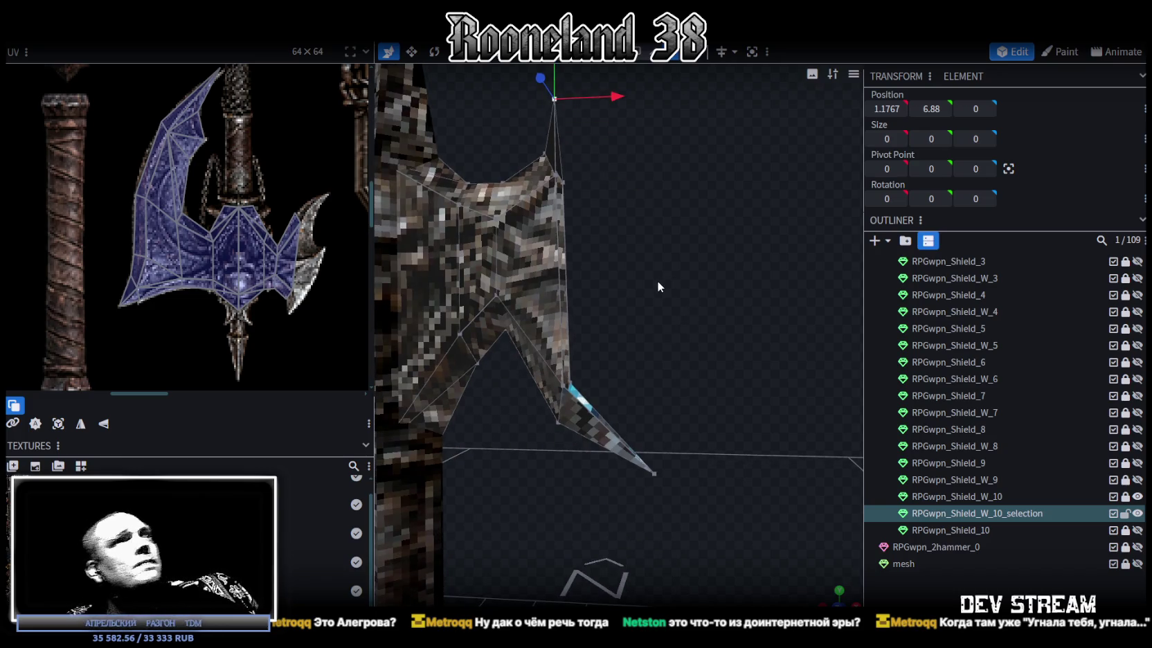
mouse_move(644, 252)
mouse_down()
mouse_move(686, 266)
mouse_move(669, 304)
mouse_move(646, 274)
mouse_move(644, 228)
mouse_up()
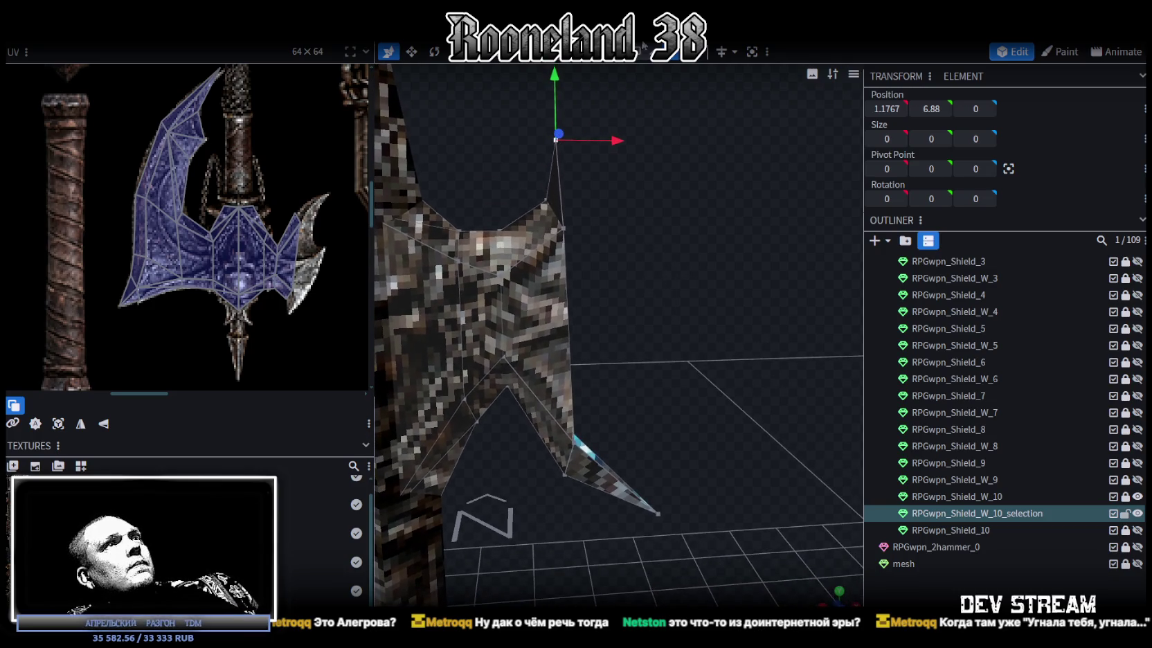
click(564, 182)
mouse_move(566, 281)
mouse_down()
mouse_move(623, 240)
mouse_move(510, 273)
mouse_move(710, 191)
mouse_up()
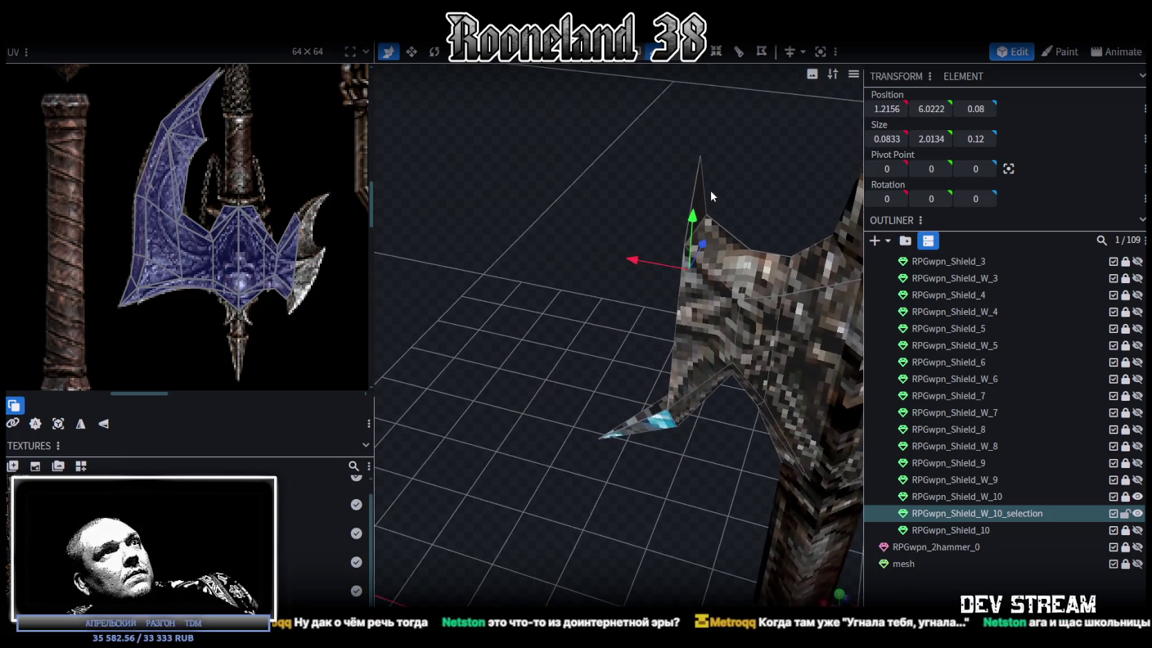
- Extrude the side face of the axe head along X+ into a block, then select its faces and the lower blade shard
mouse_move(623, 305)
mouse_down()
mouse_move(775, 306)
mouse_move(819, 272)
mouse_move(754, 288)
mouse_move(650, 64)
mouse_up()
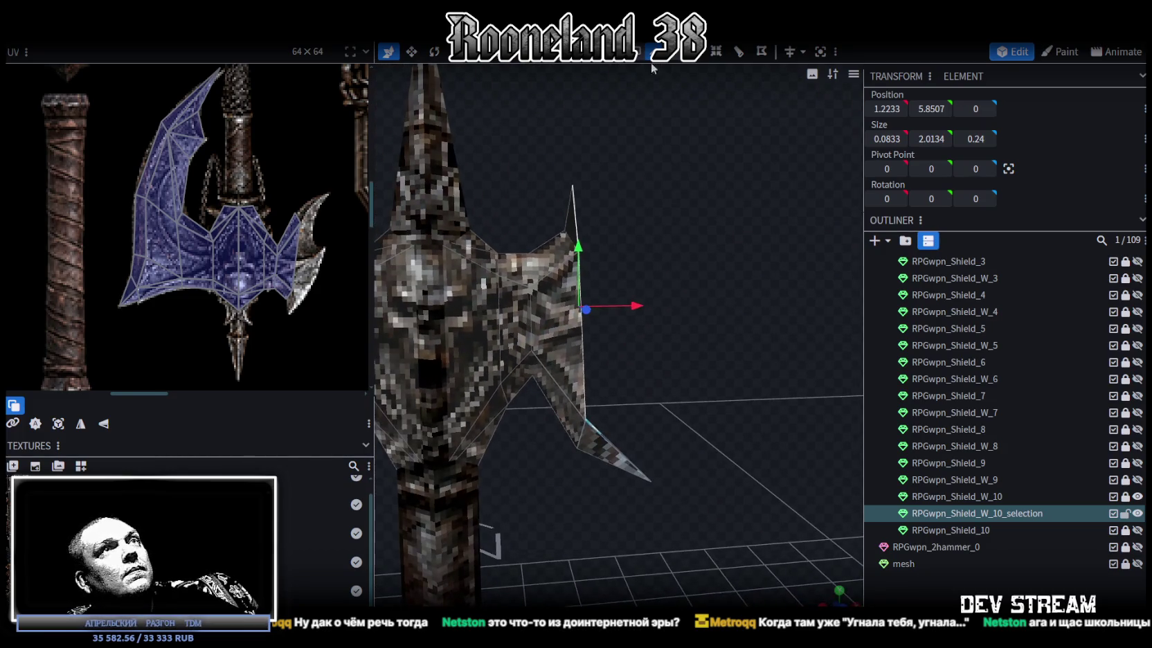
click(697, 60)
click(658, 598)
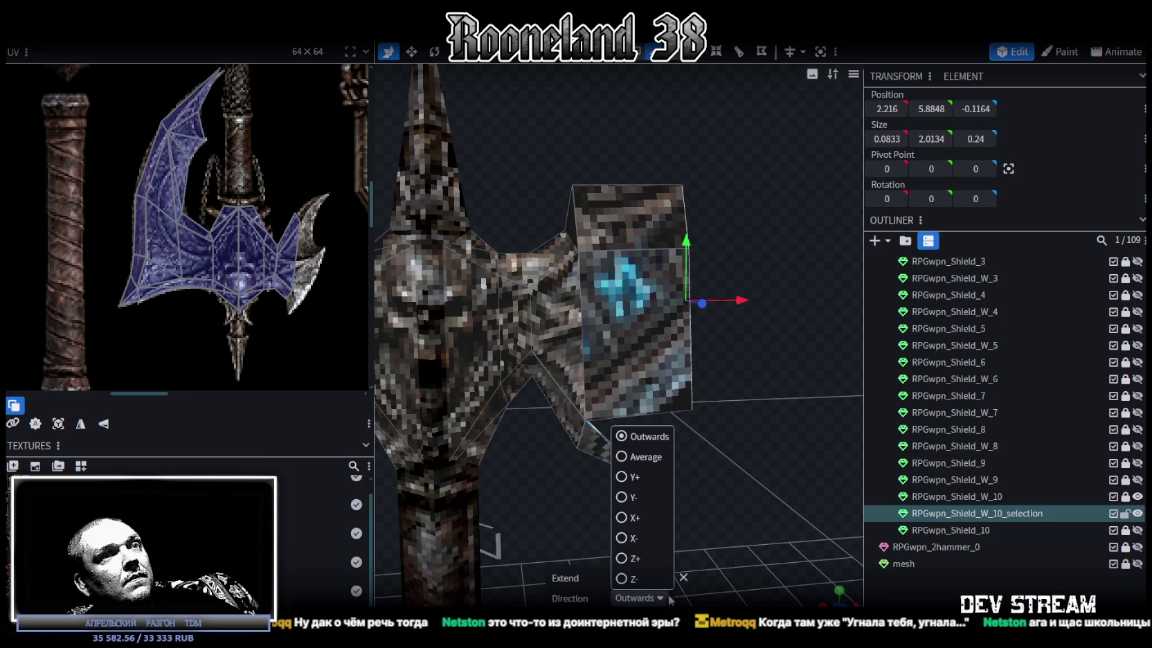
click(627, 517)
mouse_move(725, 429)
mouse_down()
mouse_move(538, 446)
mouse_move(722, 425)
mouse_move(707, 428)
mouse_move(722, 452)
mouse_up()
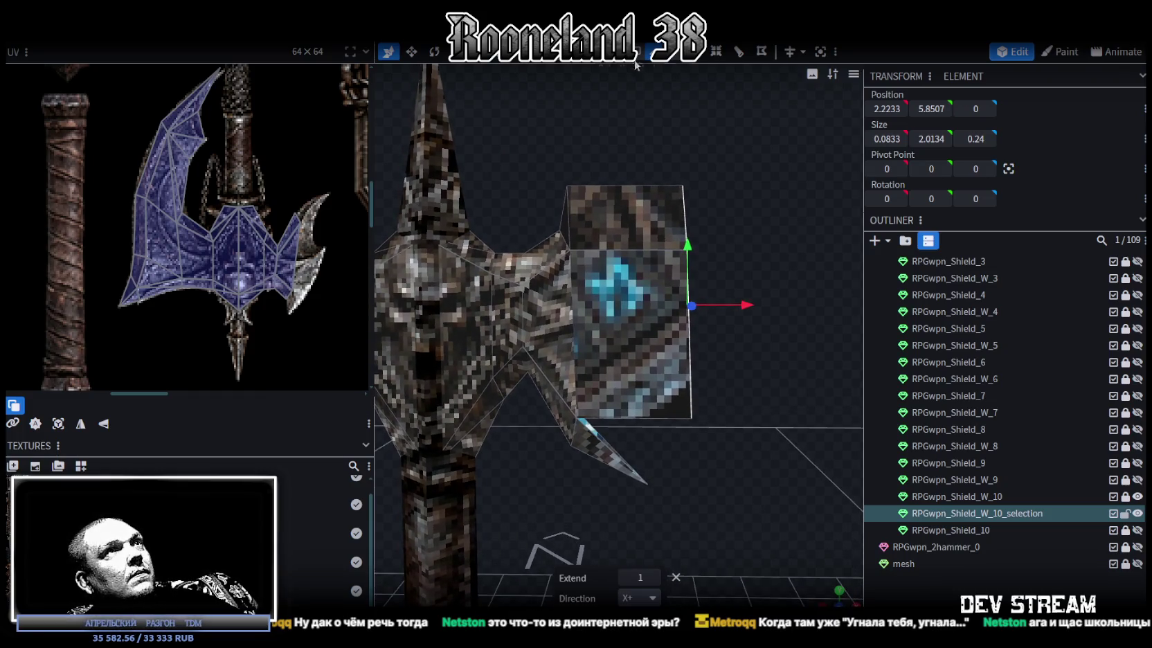
mouse_move(748, 530)
mouse_down()
mouse_move(569, 238)
mouse_move(597, 186)
mouse_up()
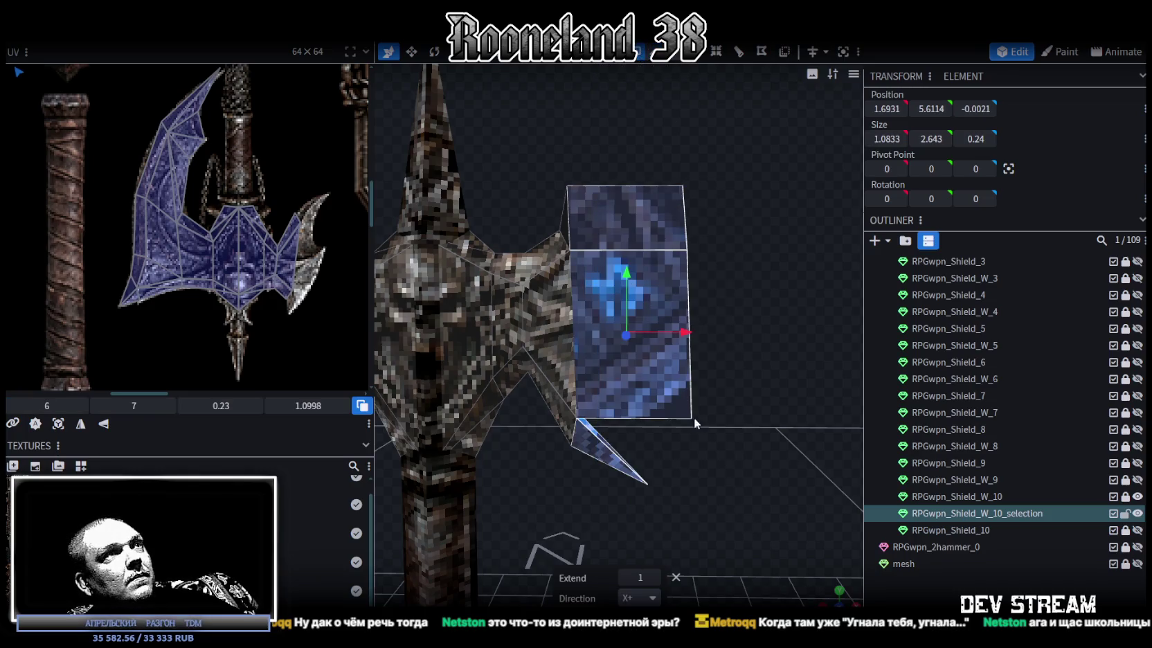
click(582, 195)
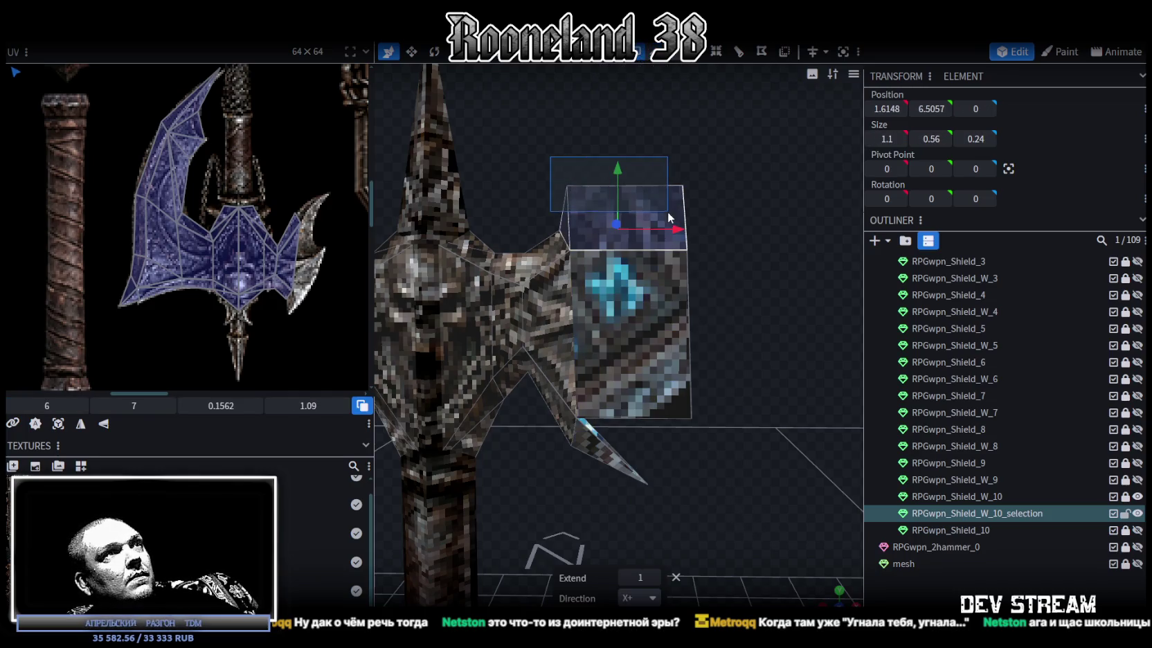
shift+click(597, 449)
mouse_move(759, 434)
mouse_down()
mouse_move(665, 380)
mouse_move(829, 487)
mouse_up()
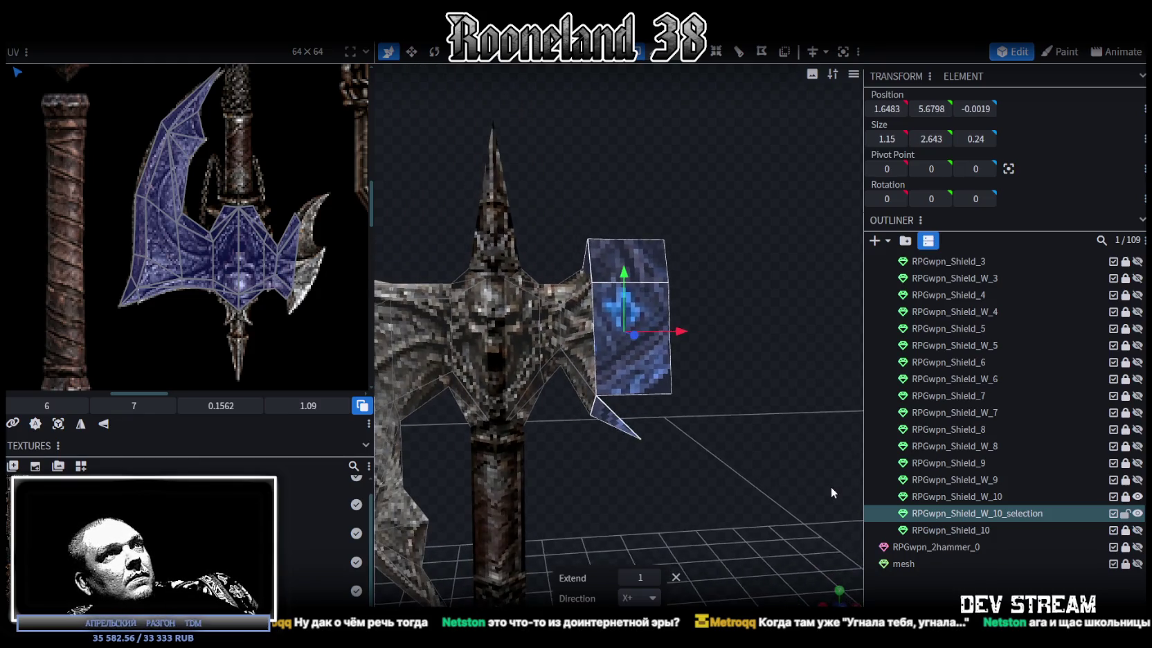
click(835, 598)
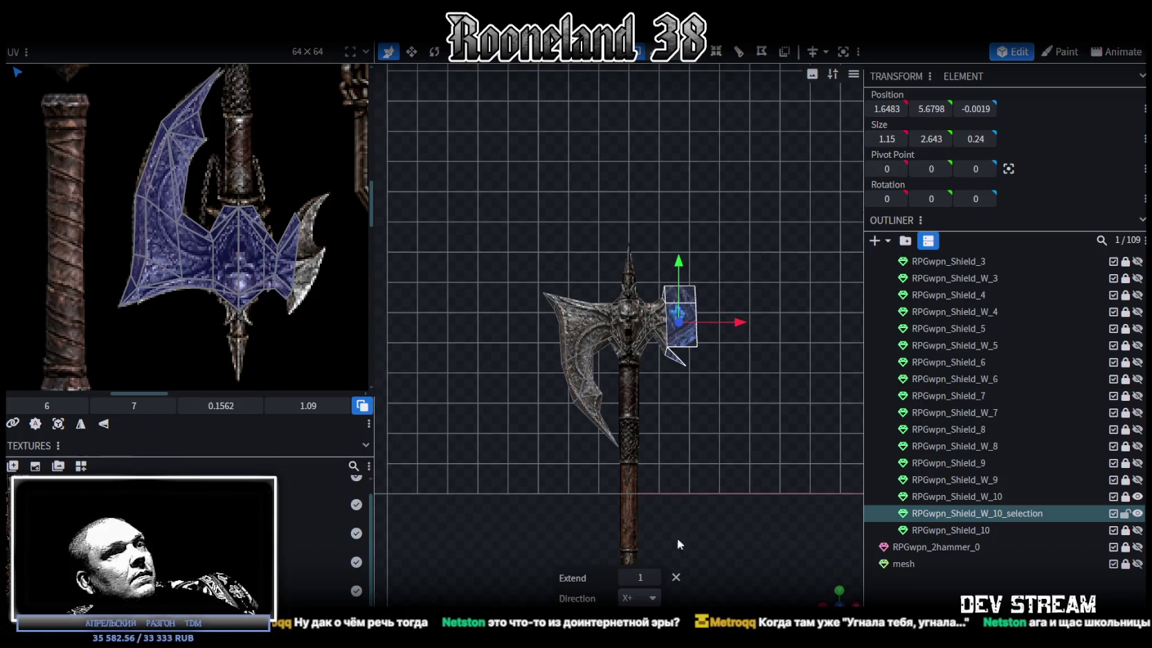
- Project the selected face's UVs, flip them vertically, and move them onto the blade-wing texture
click(58, 424)
scroll(188, 281, down, 5)
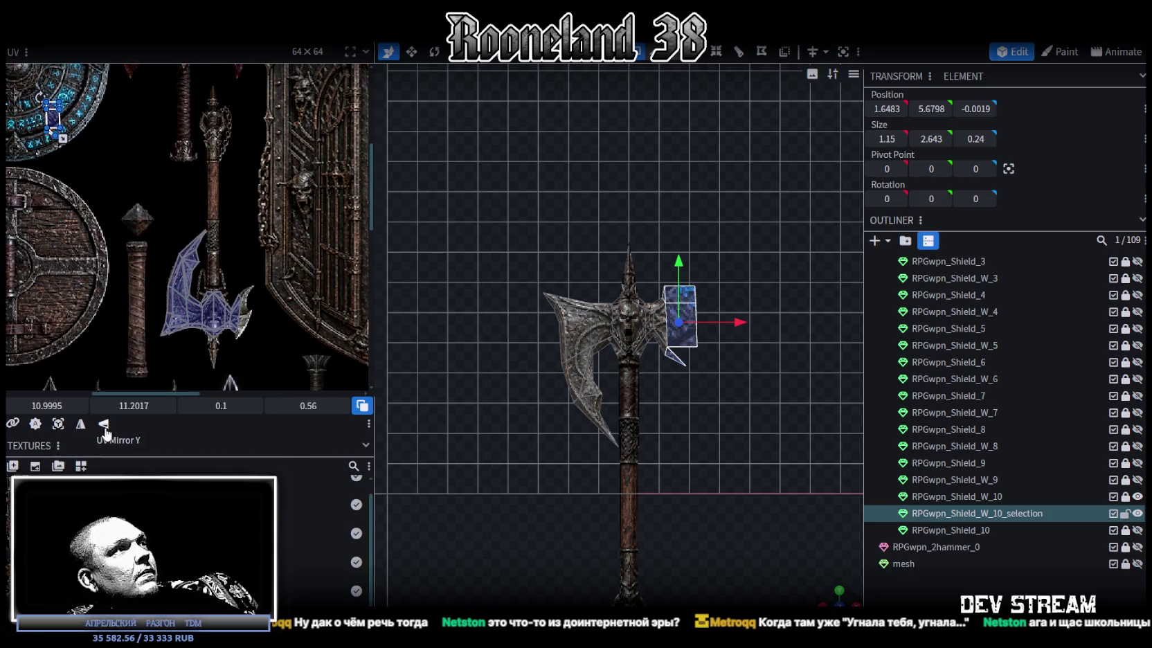
click(104, 425)
drag(54, 122, 215, 228)
scroll(247, 296, up, 3)
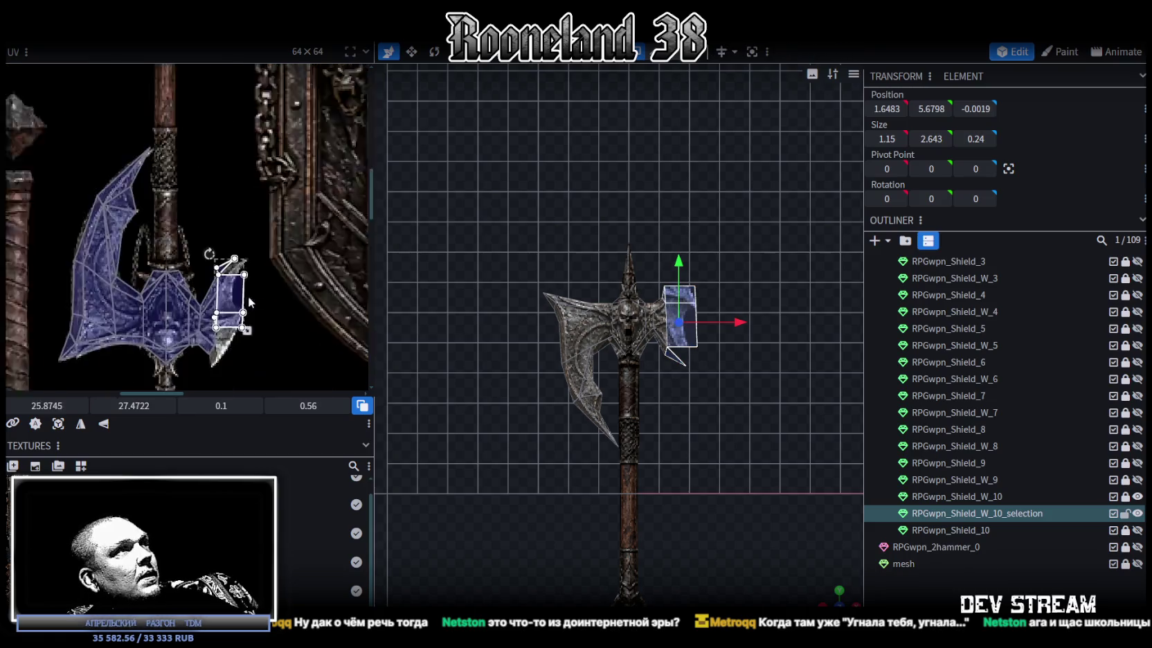
scroll(187, 274, up, 3)
drag(201, 277, 183, 284)
- Scale the face's UV up to about 0.138 × 0.773 at 25.6682, 28.7646
scroll(286, 237, down, 2)
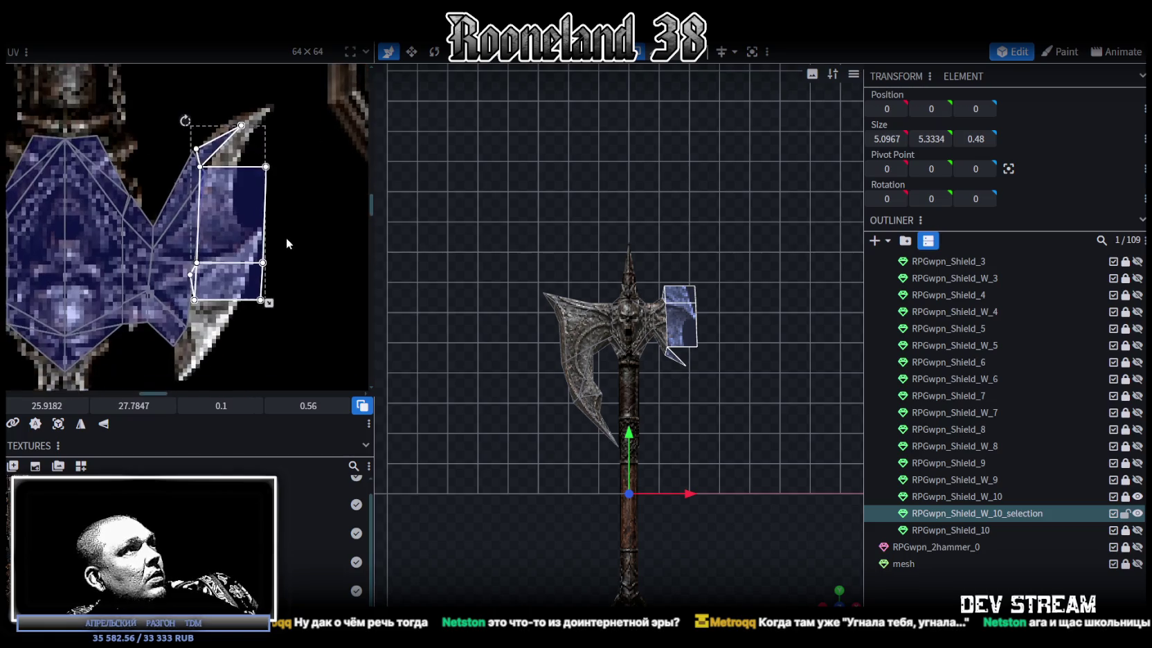
mouse_move(274, 298)
mouse_down()
mouse_move(302, 337)
mouse_move(236, 330)
mouse_up()
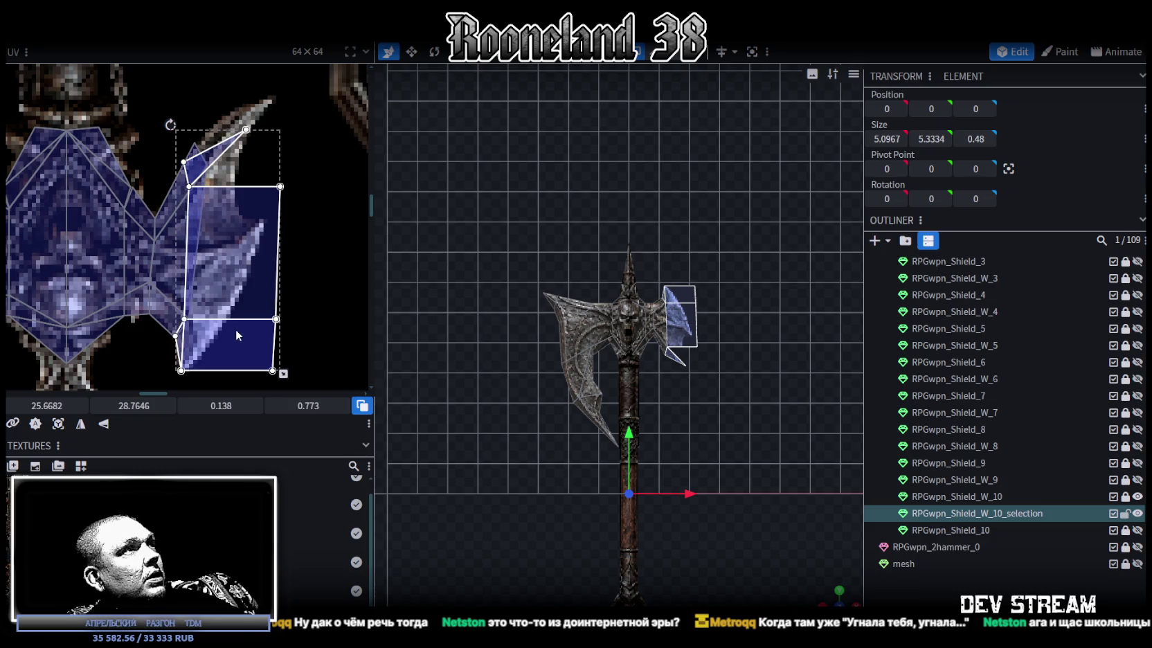
scroll(228, 252, up, 2)
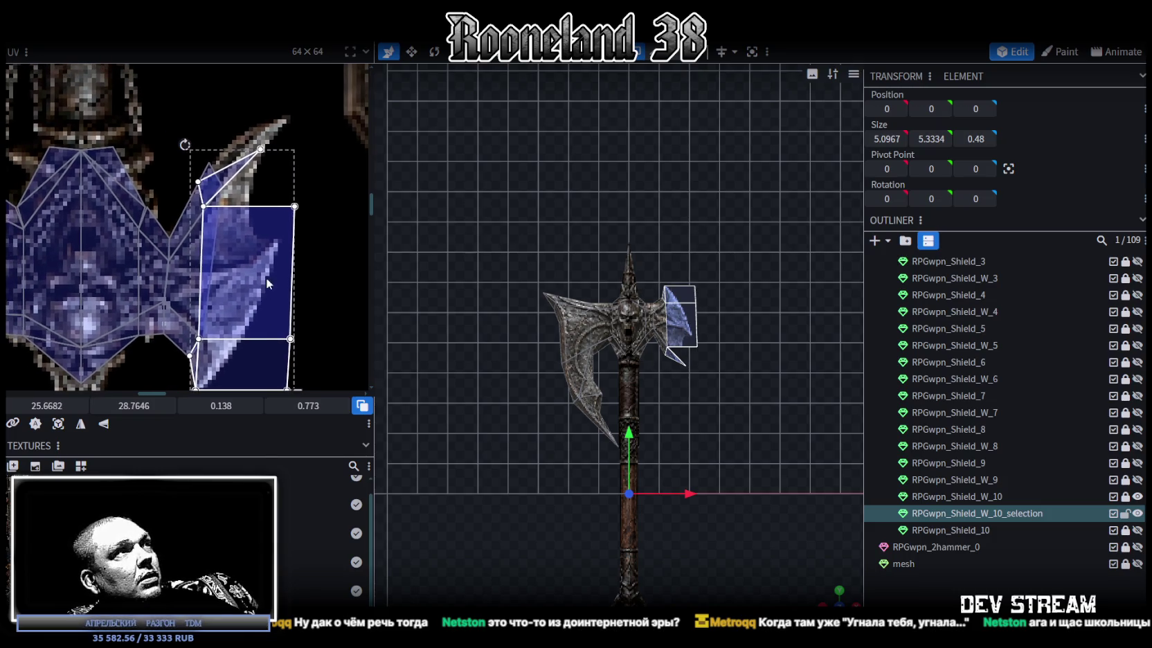
scroll(275, 241, down, 2)
scroll(326, 276, up, 1)
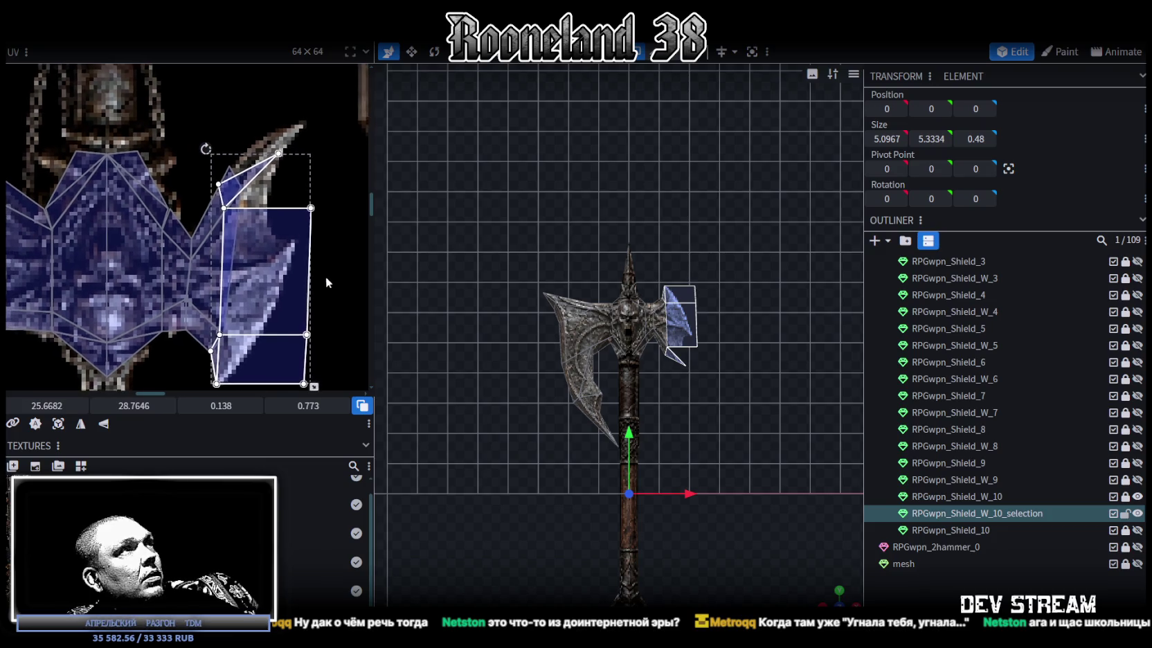
scroll(267, 189, up, 1)
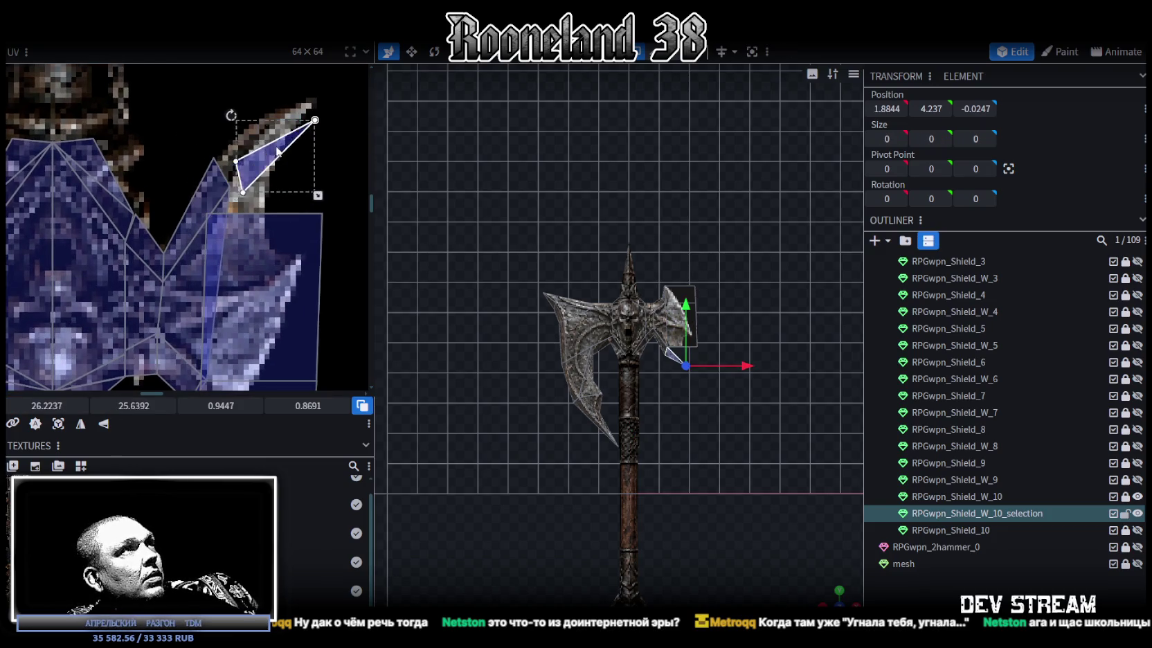
- Select both upper blade-tip triangles in the UV editor and merge their shared UV vertices
drag(239, 172, 261, 144)
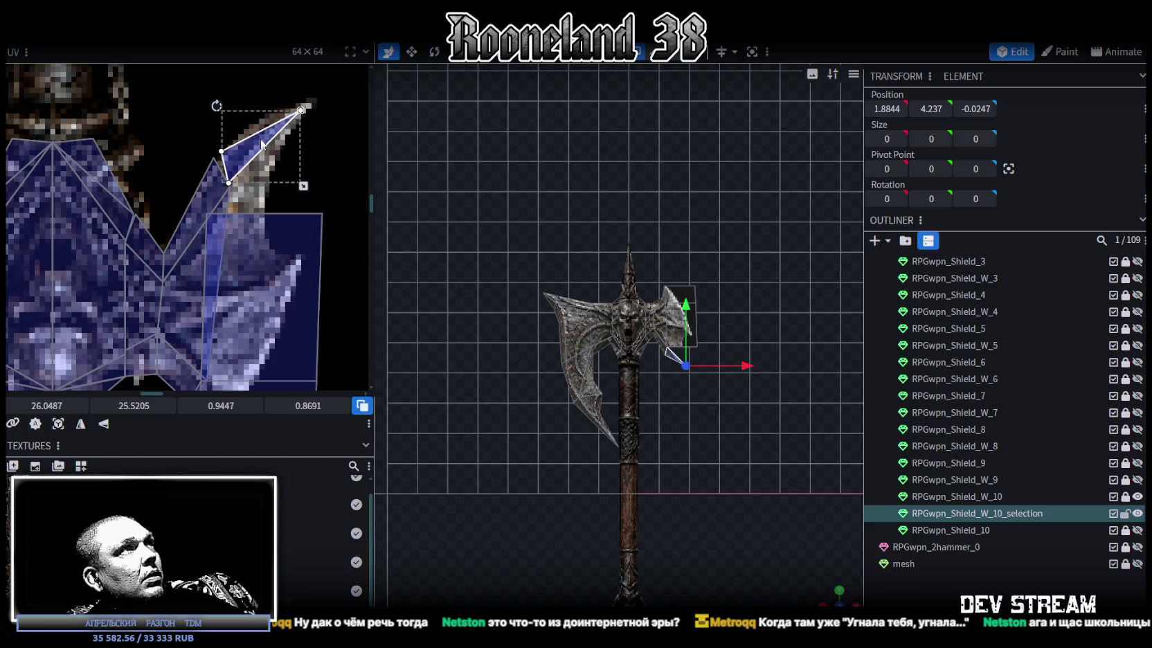
scroll(229, 142, up, 2)
shift+click(178, 199)
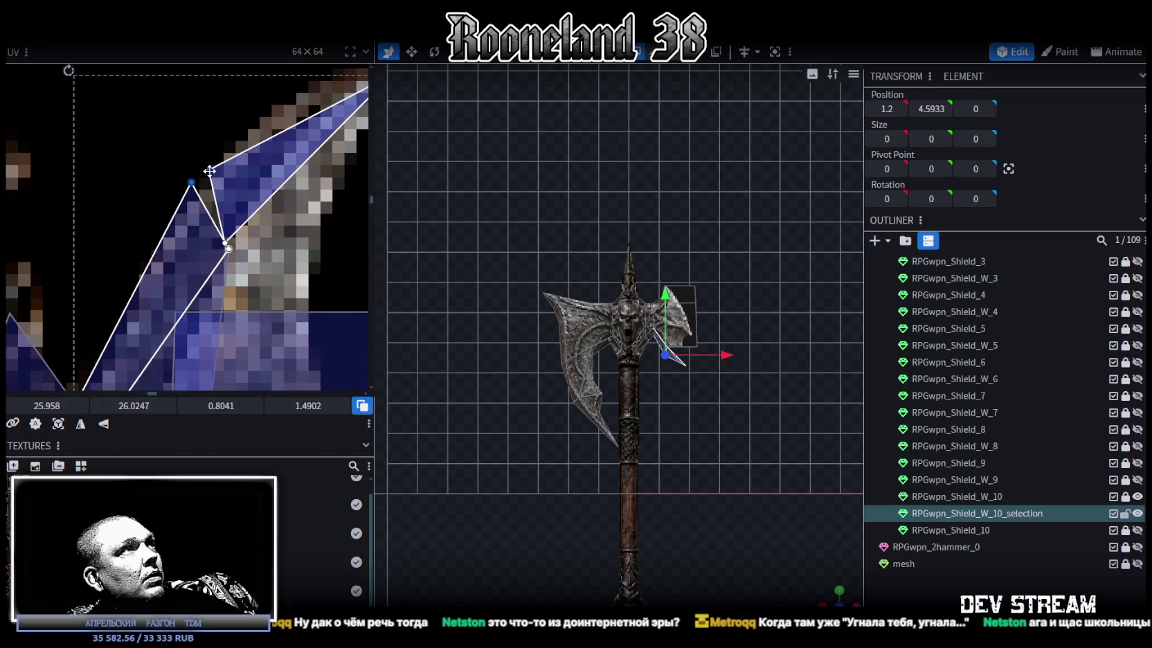
right_click(210, 168)
mouse_move(268, 178)
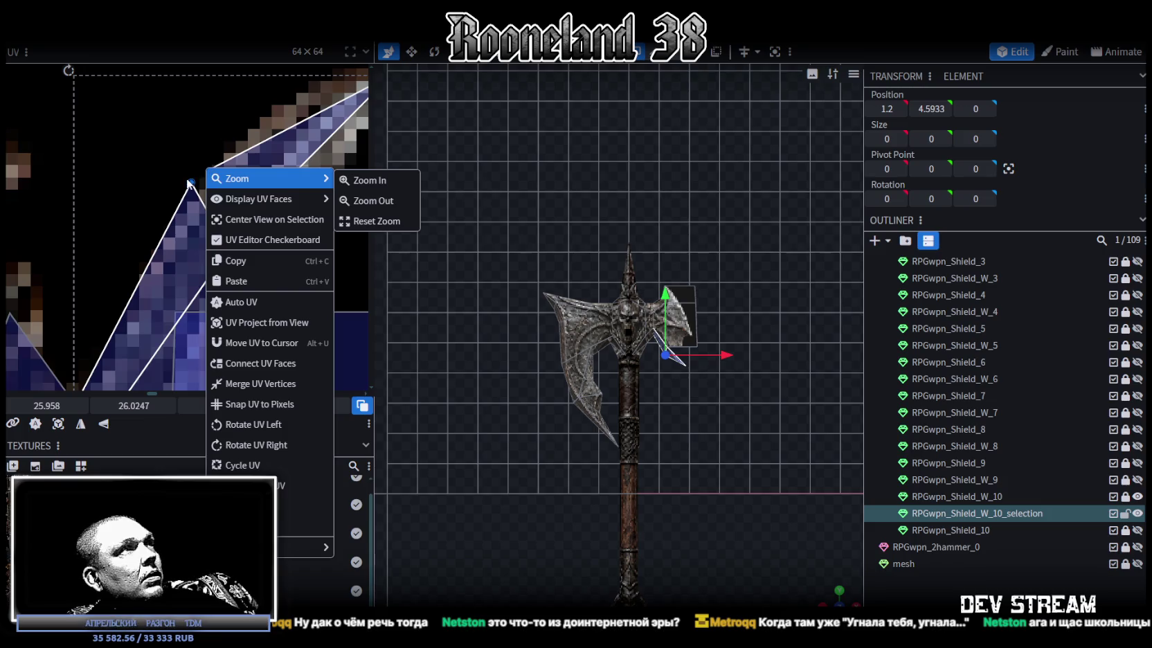
right_click(190, 183)
click(245, 399)
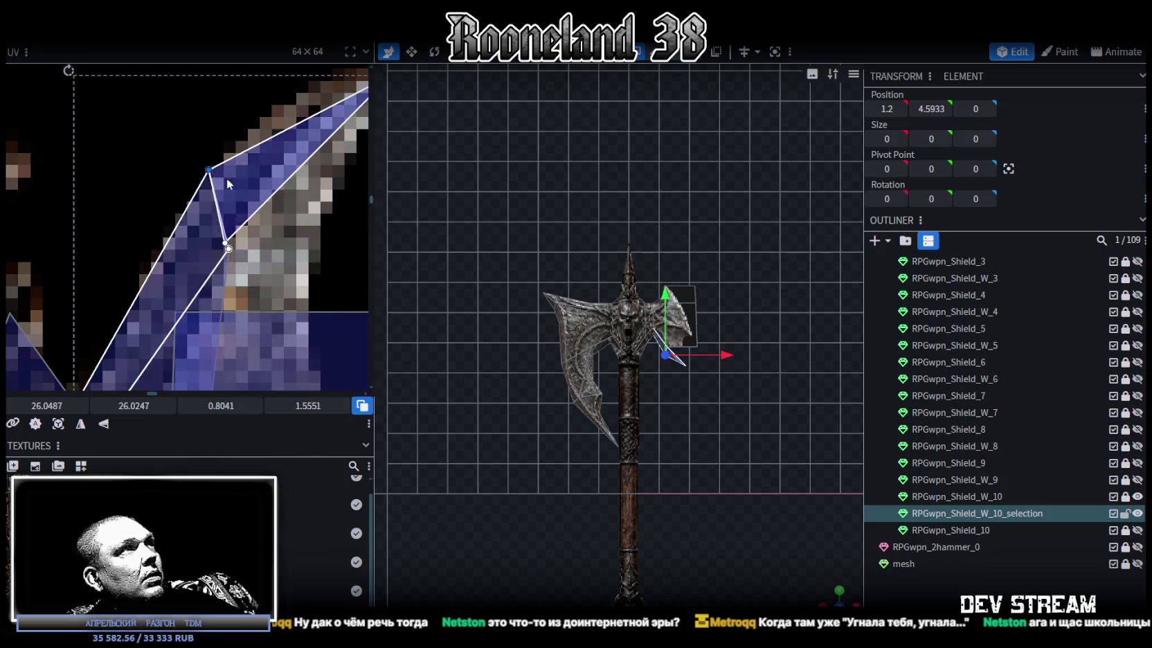
- Move the inner and top tip UV vertices onto the wing texture's spike point
click(228, 244)
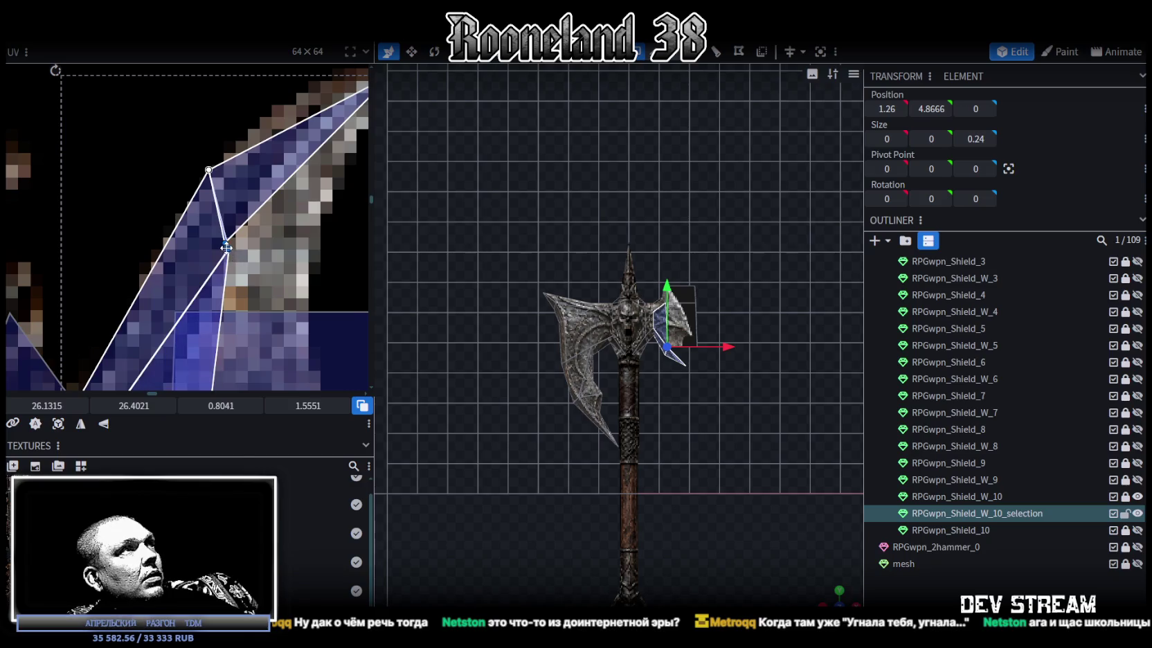
right_click(226, 247)
click(284, 478)
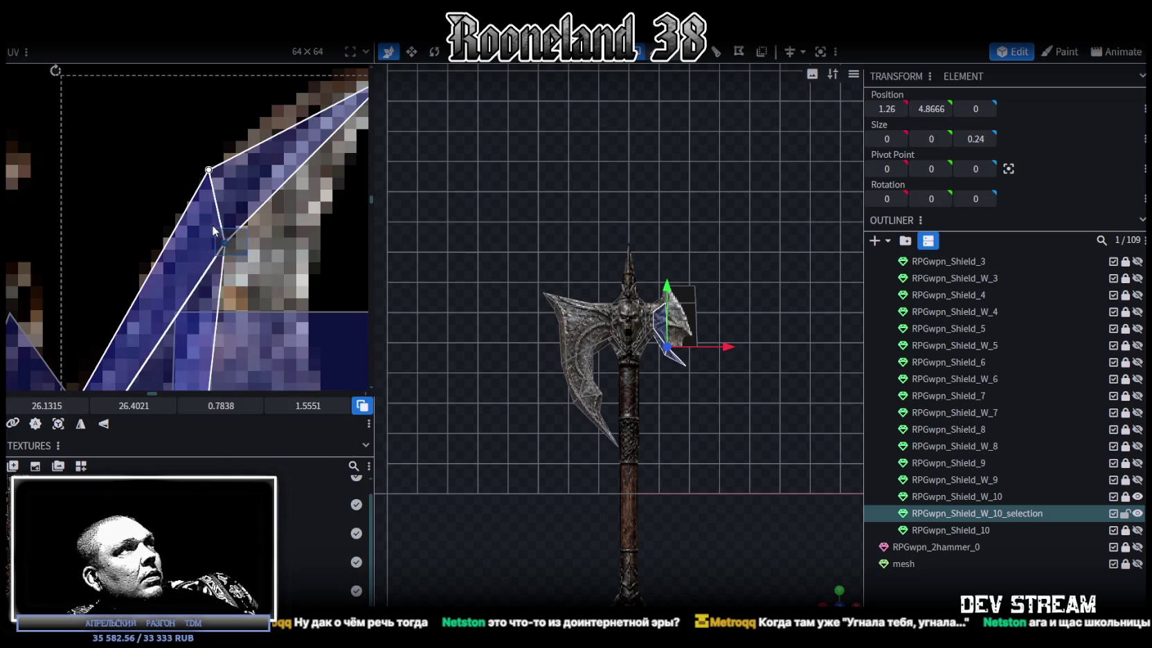
drag(226, 245, 237, 232)
drag(208, 170, 213, 174)
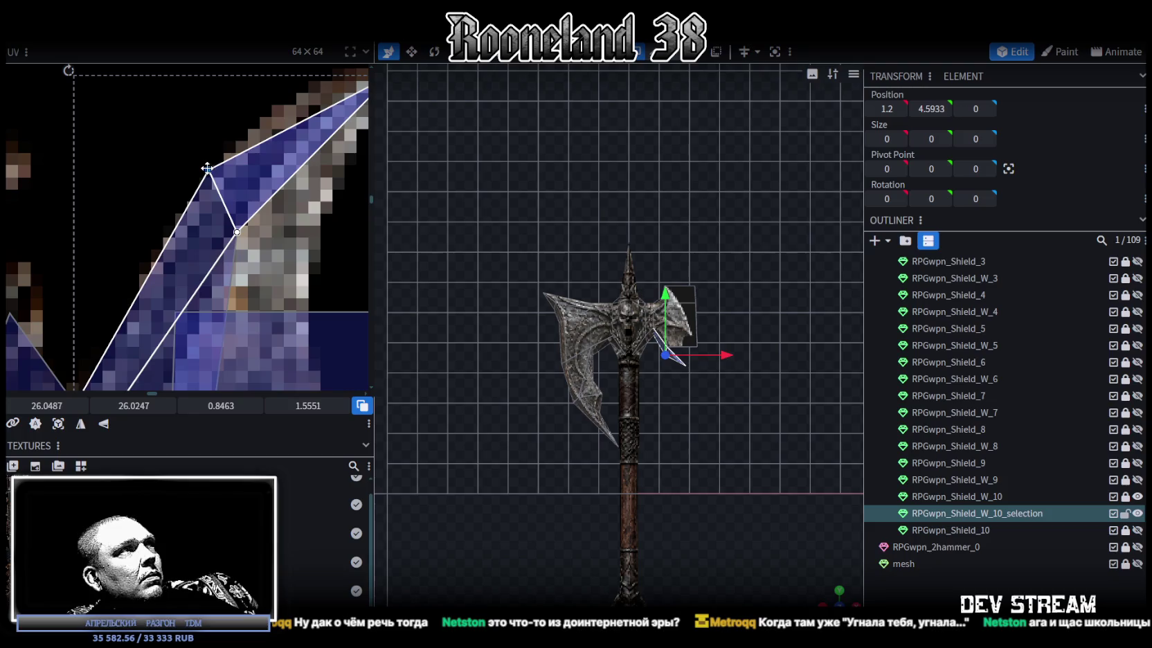
scroll(213, 174, down, 3)
middle_drag(339, 156, 306, 202)
drag(306, 201, 281, 186)
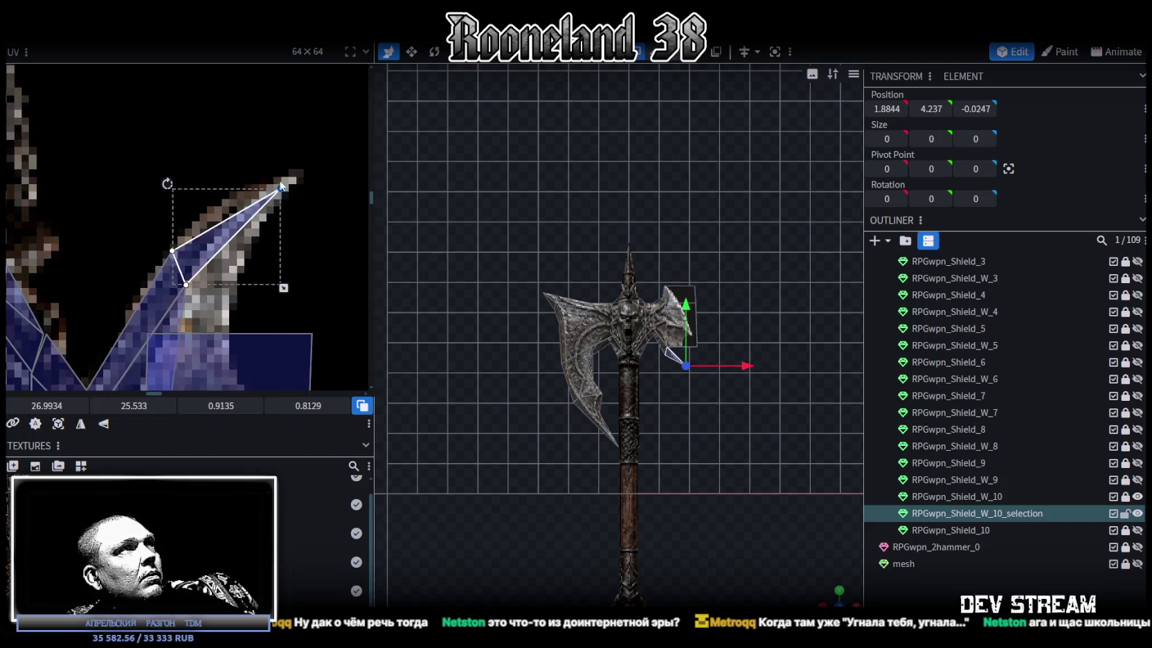
- Nudge the adjacent rectangular face's UV slightly into place
scroll(292, 306, down, 2)
scroll(292, 306, down, 2)
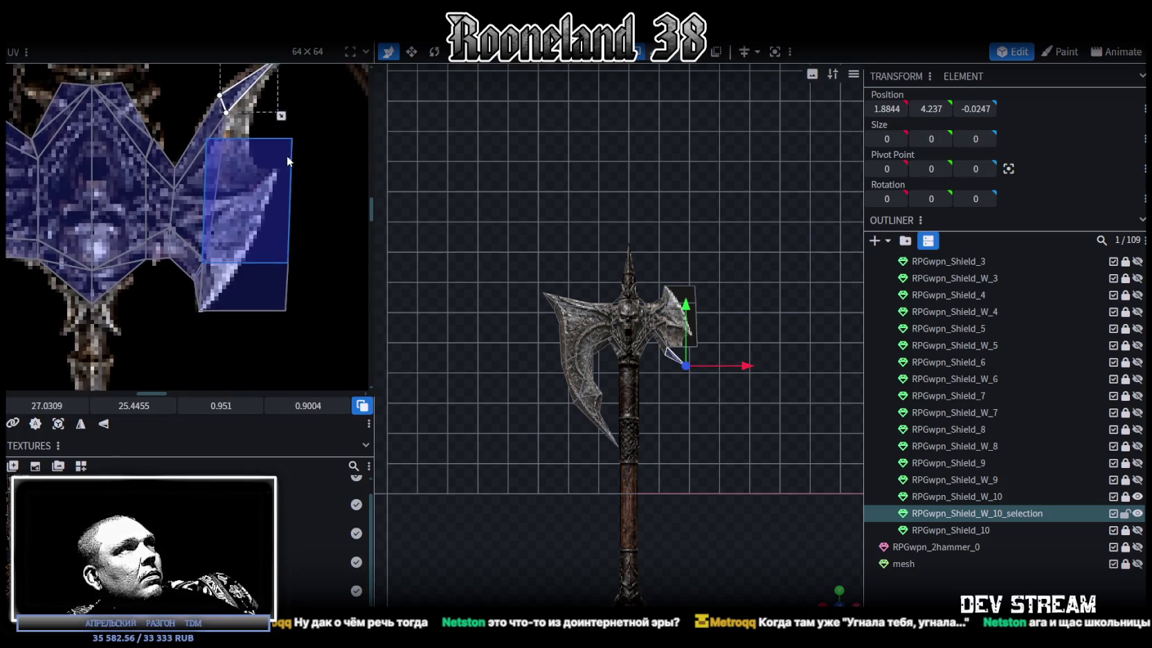
click(274, 231)
drag(274, 233, 287, 210)
scroll(157, 347, up, 3)
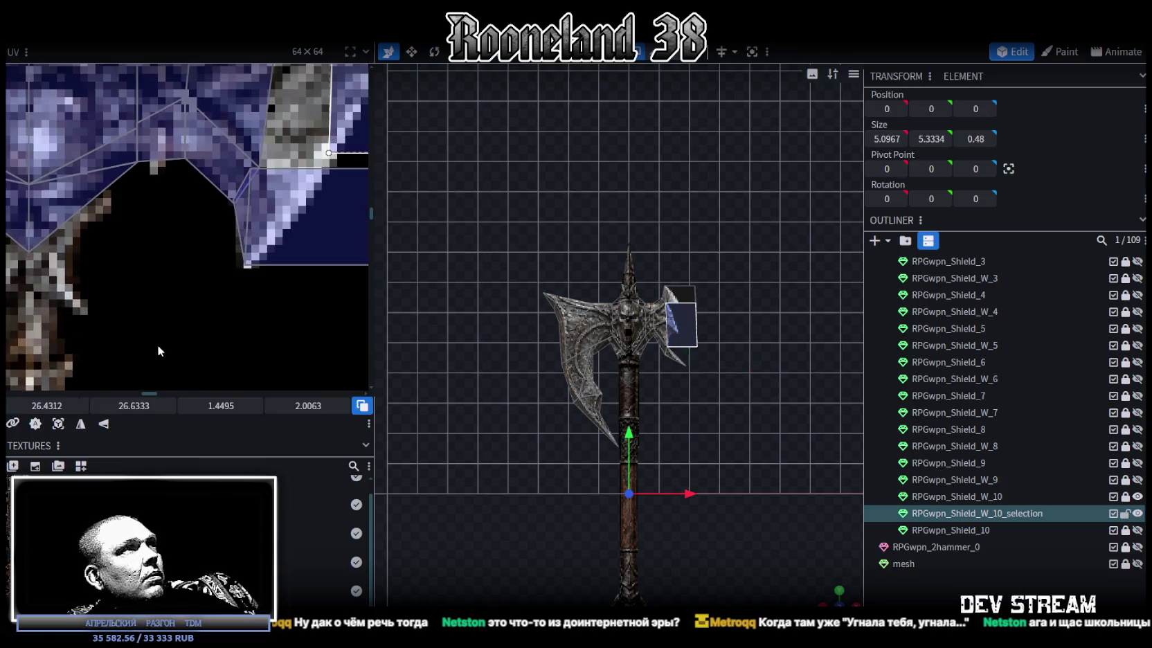
- Fit the lower tip triangle's UV corner along the edge and merge its shared UV vertices with the second triangle
click(250, 220)
drag(250, 220, 254, 216)
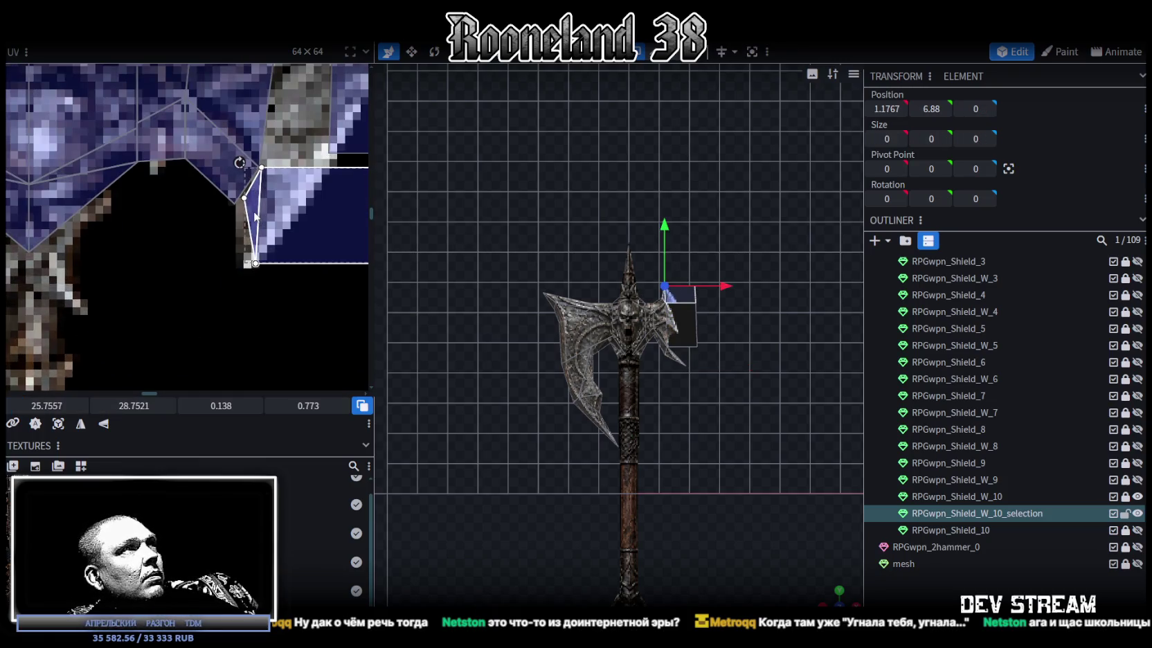
scroll(250, 237, up, 2)
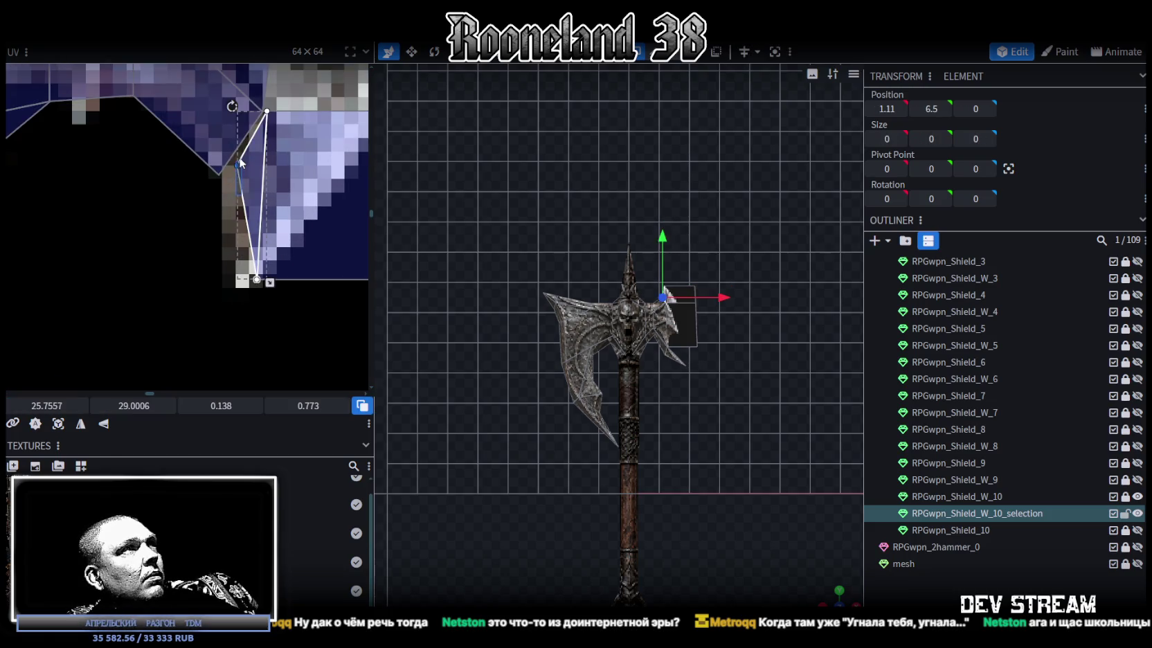
drag(237, 165, 219, 175)
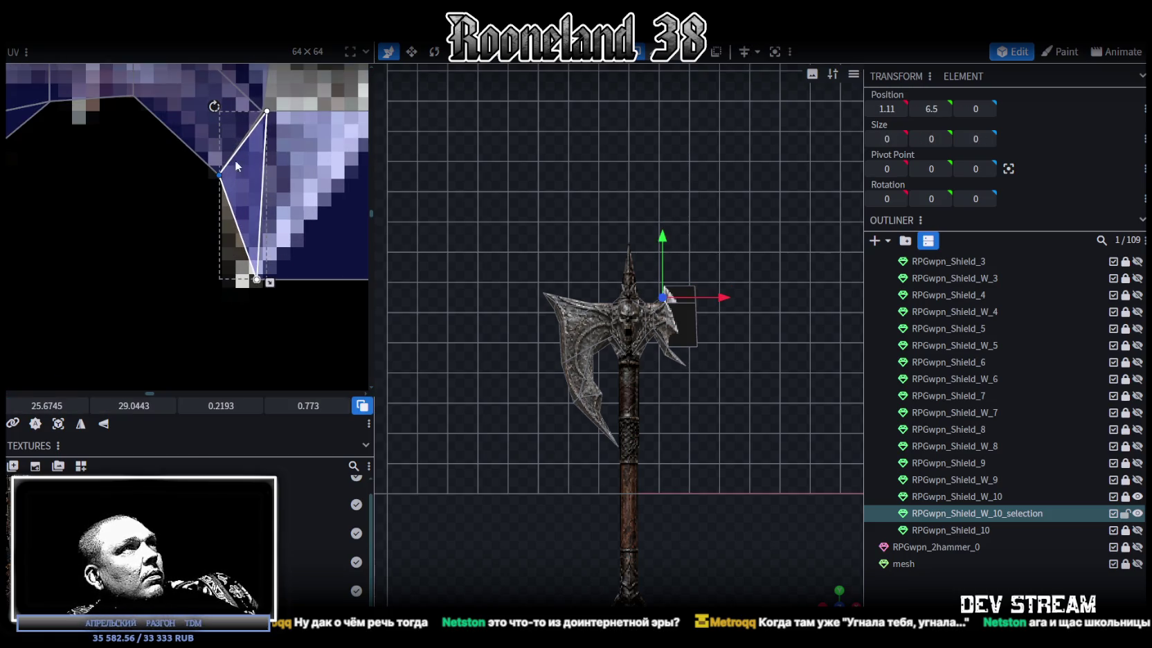
shift+click(205, 127)
right_click(267, 110)
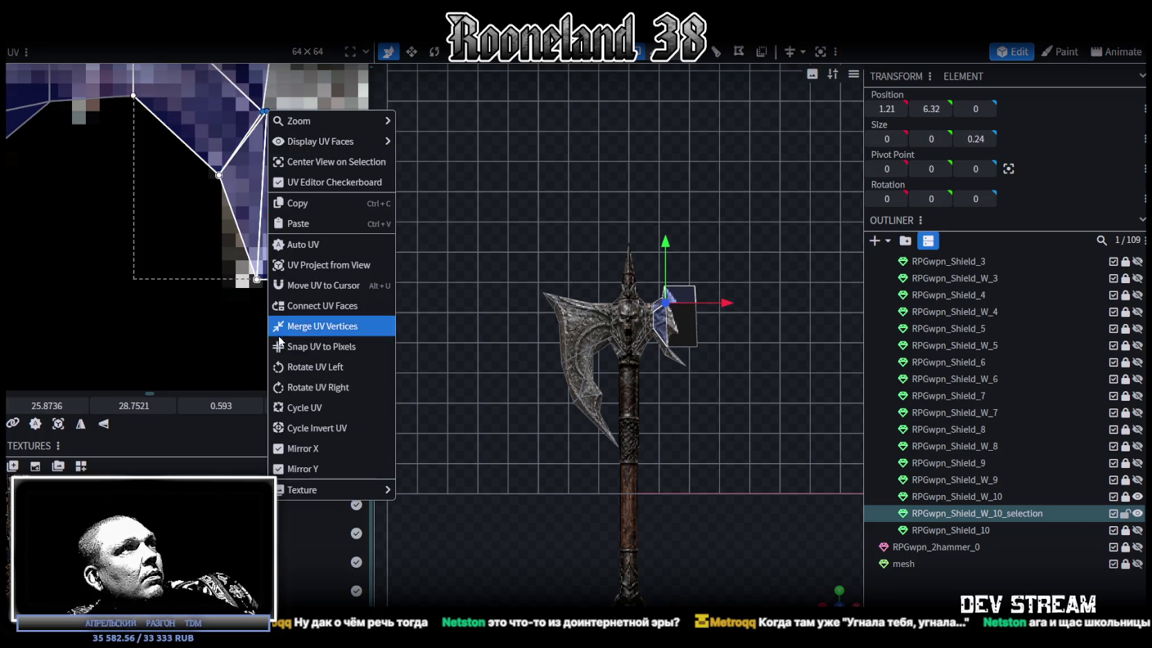
click(287, 327)
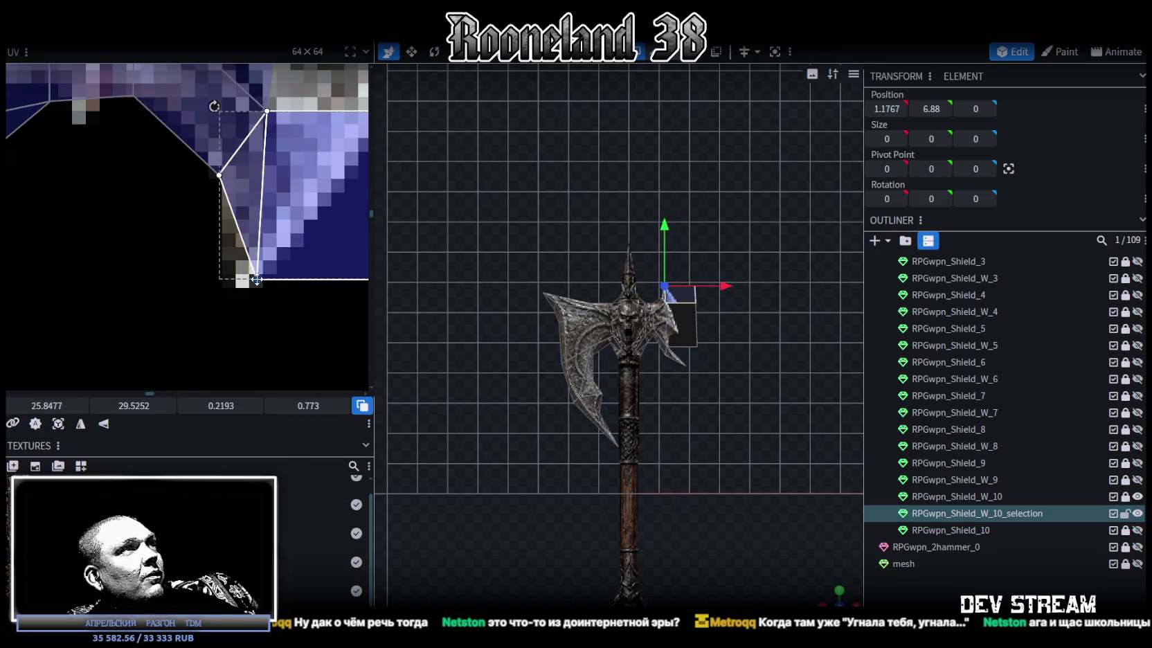
- Select the quad face beside the tip and orbit and zoom in on the blocky blade tip
click(115, 329)
scroll(244, 341, down, 3)
scroll(268, 292, up, 2)
scroll(273, 319, up, 1)
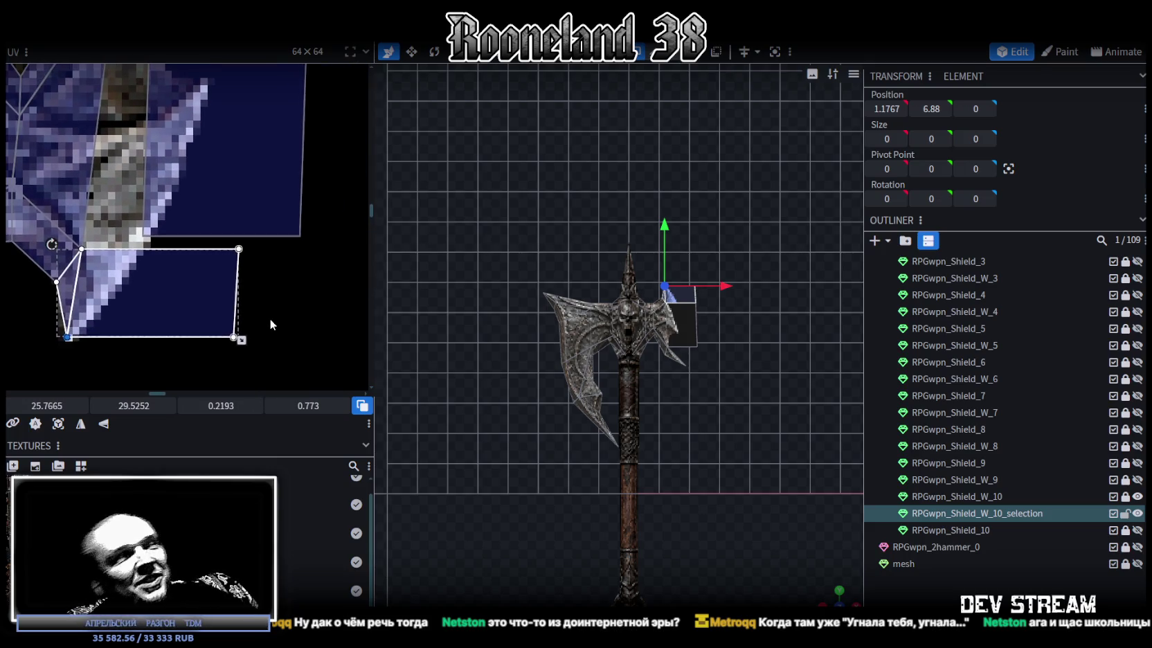
scroll(261, 283, up, 2)
scroll(295, 125, down, 2)
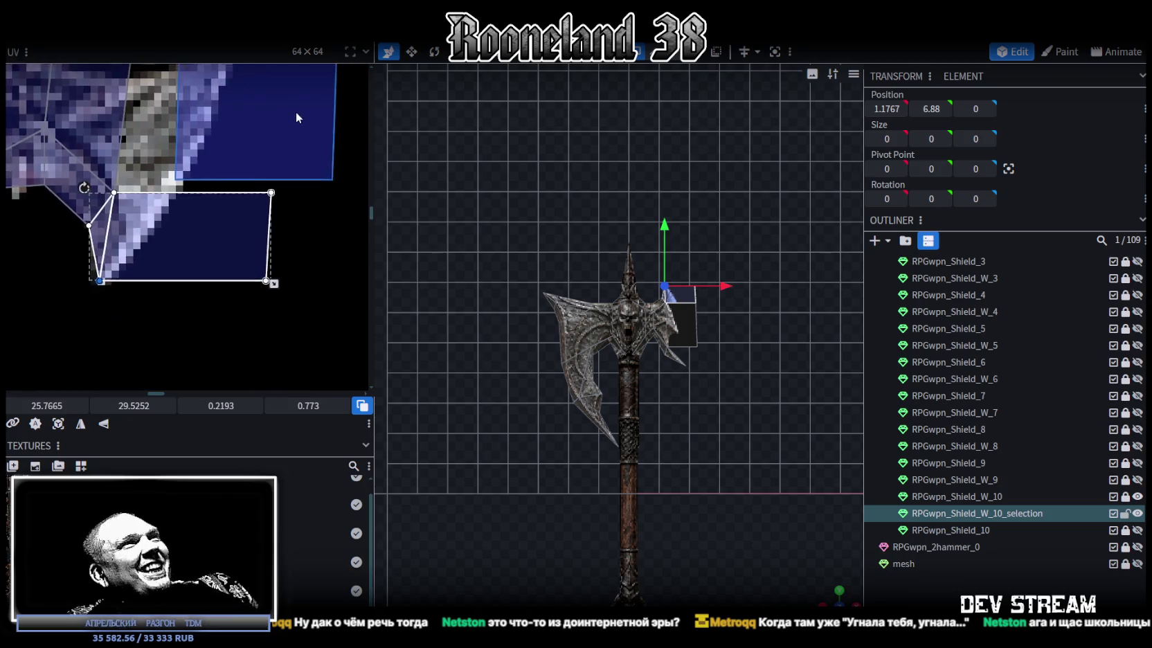
scroll(296, 118, up, 2)
scroll(744, 367, up, 3)
scroll(751, 402, up, 1)
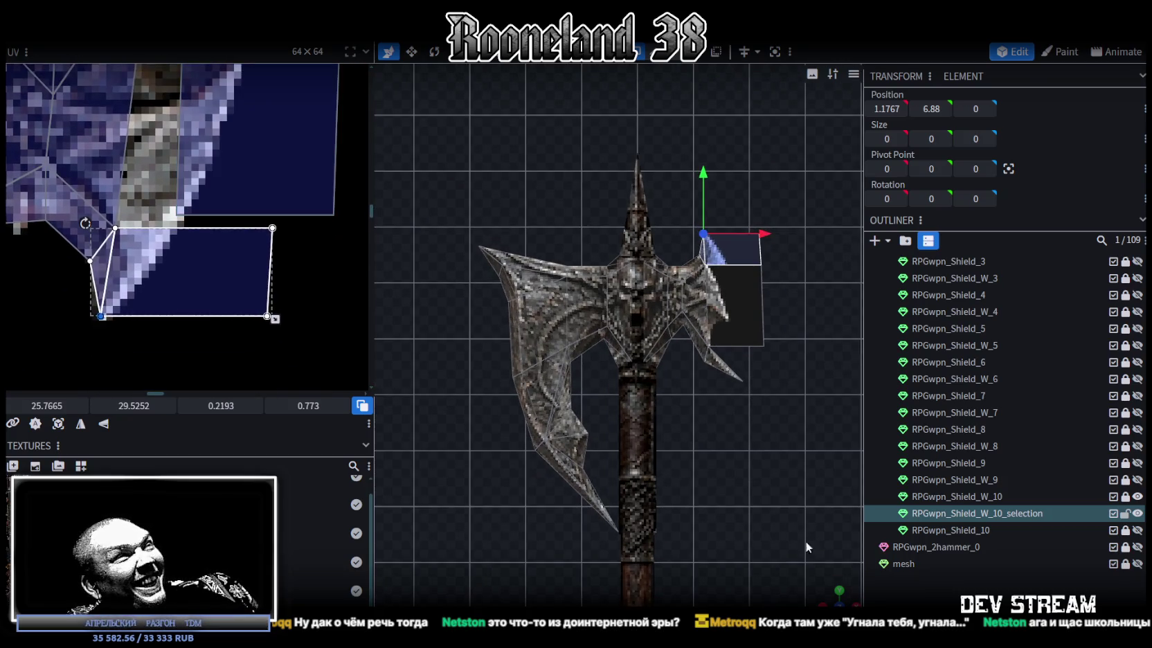
drag(839, 561, 696, 506)
scroll(695, 506, up, 3)
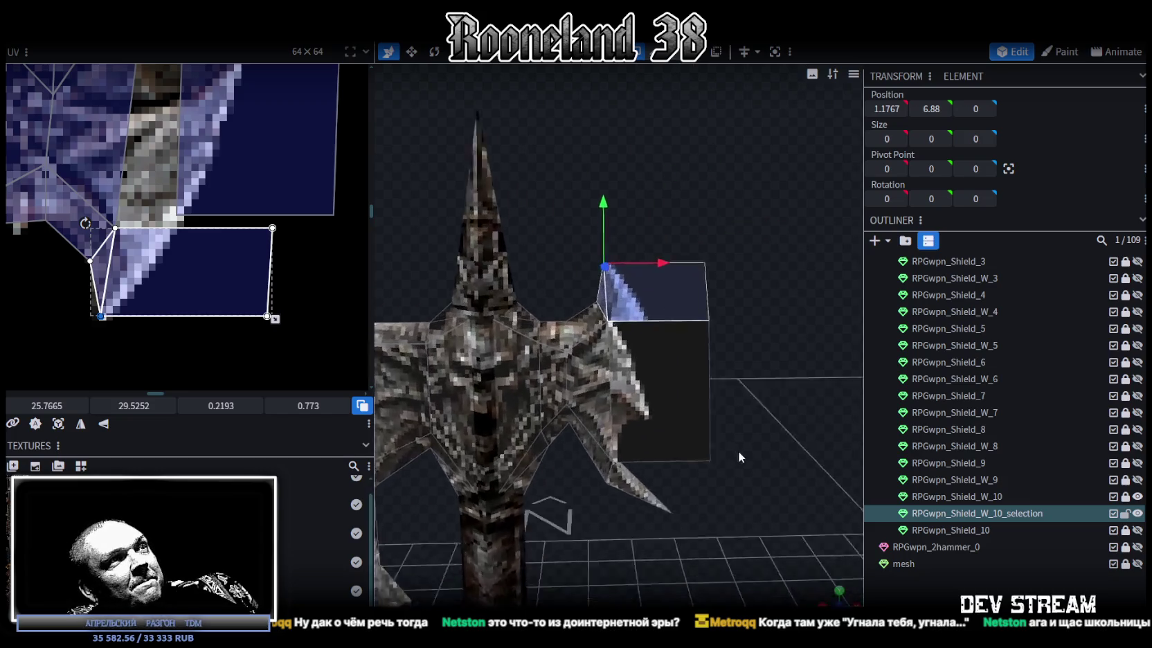
drag(769, 466, 753, 382)
scroll(753, 350, up, 2)
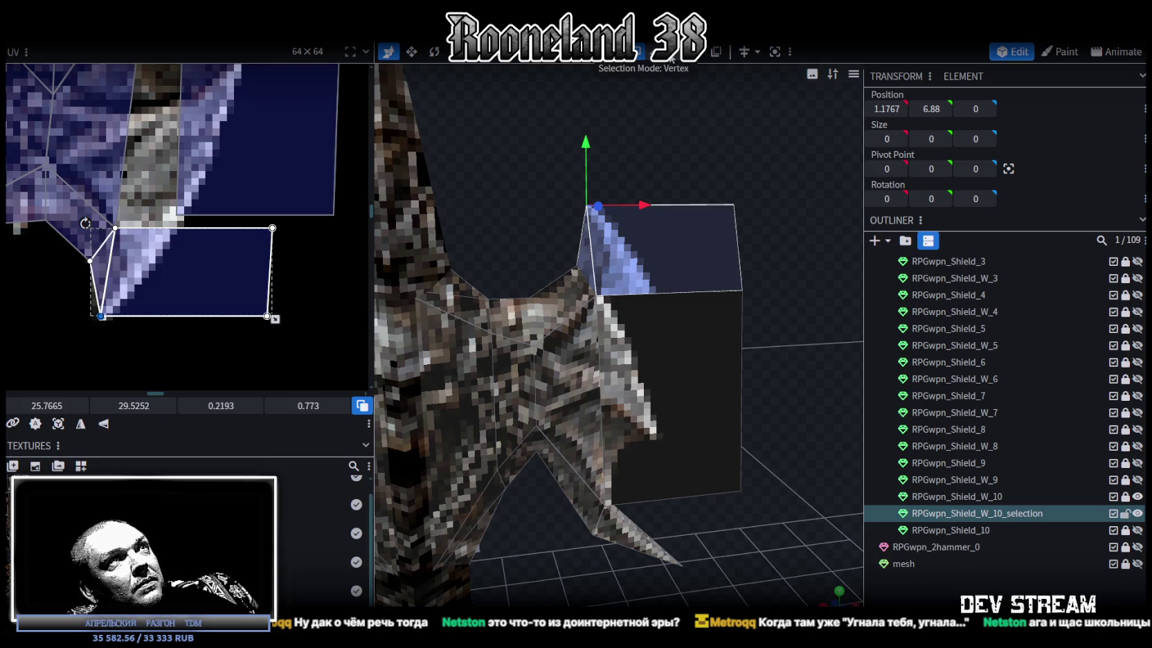
- Merge two pairs of the blocky tip piece's vertices with Merge All to form a spike
click(644, 199)
click(596, 297)
shift+click(742, 290)
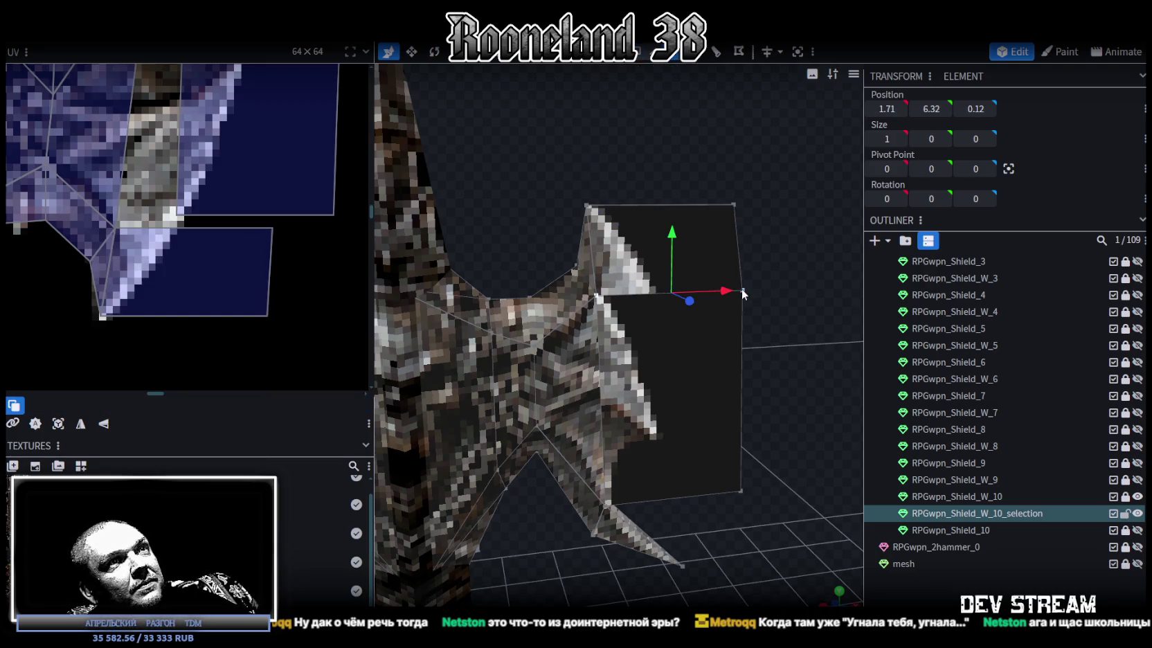
right_click(741, 289)
click(907, 337)
drag(806, 255, 653, 272)
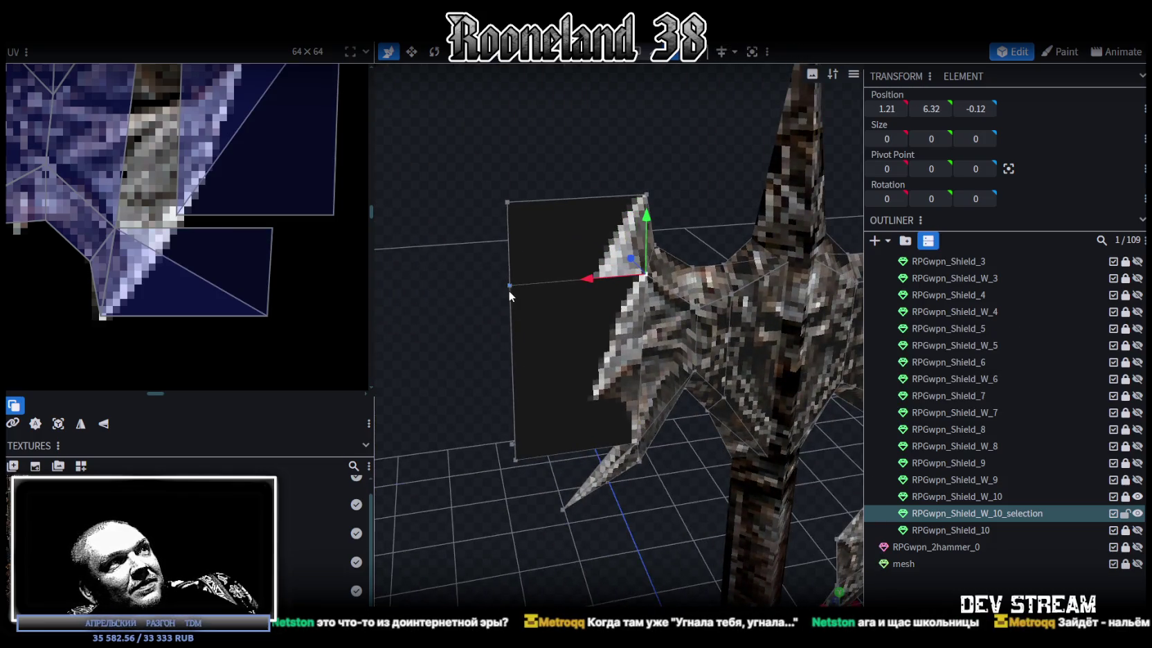
shift+click(510, 284)
right_click(510, 284)
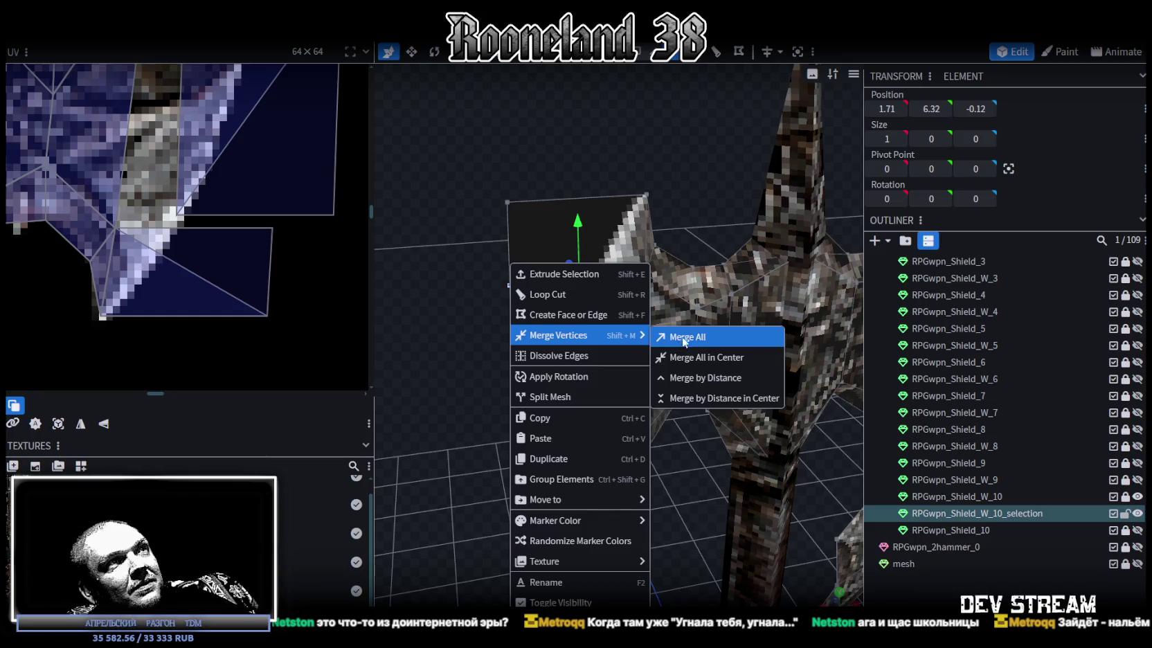
click(684, 337)
drag(708, 212, 804, 182)
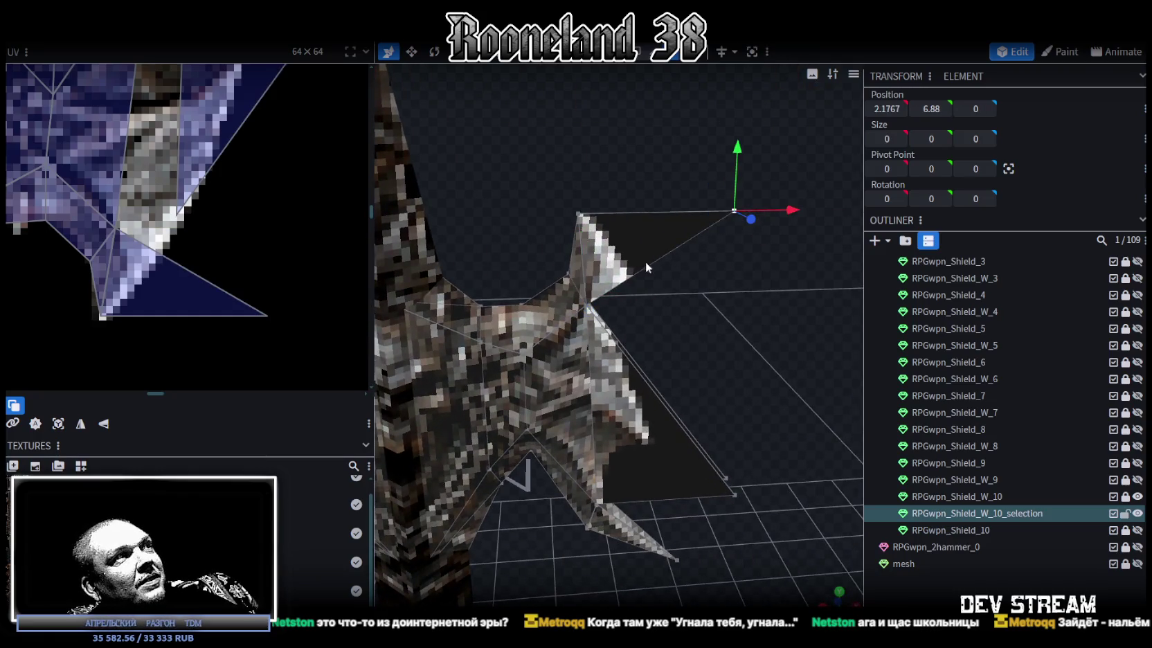
- Stretch the spike triangle's UV over the texture and move the tip vertex to 1.5767, 6.32, 0
click(261, 315)
drag(269, 317, 175, 229)
click(586, 303)
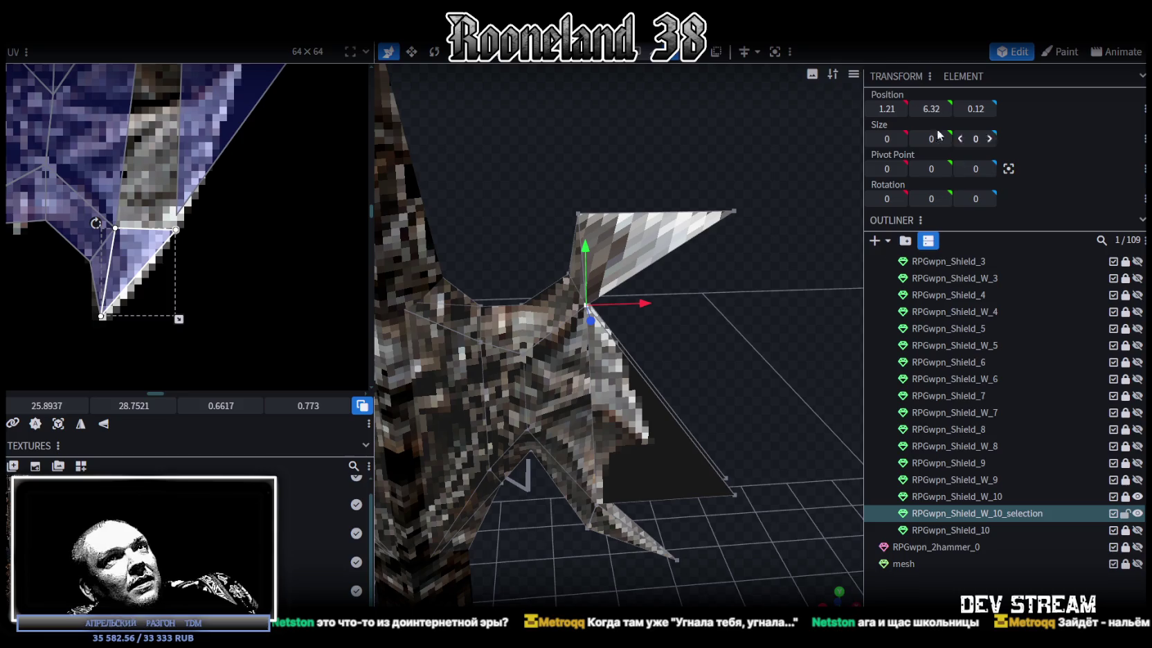
click(734, 211)
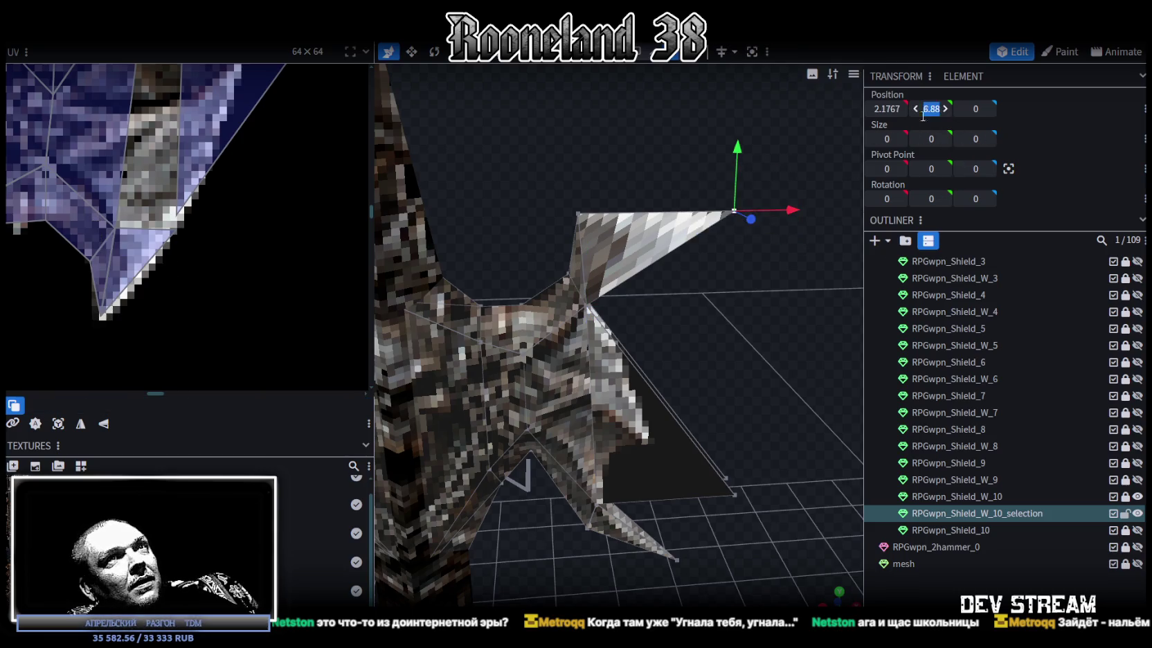
mouse_move(767, 322)
mouse_down()
mouse_move(790, 320)
mouse_move(659, 268)
mouse_move(767, 322)
mouse_move(742, 320)
mouse_move(767, 310)
mouse_up()
scroll(245, 201, down, 3)
scroll(245, 201, down, 2)
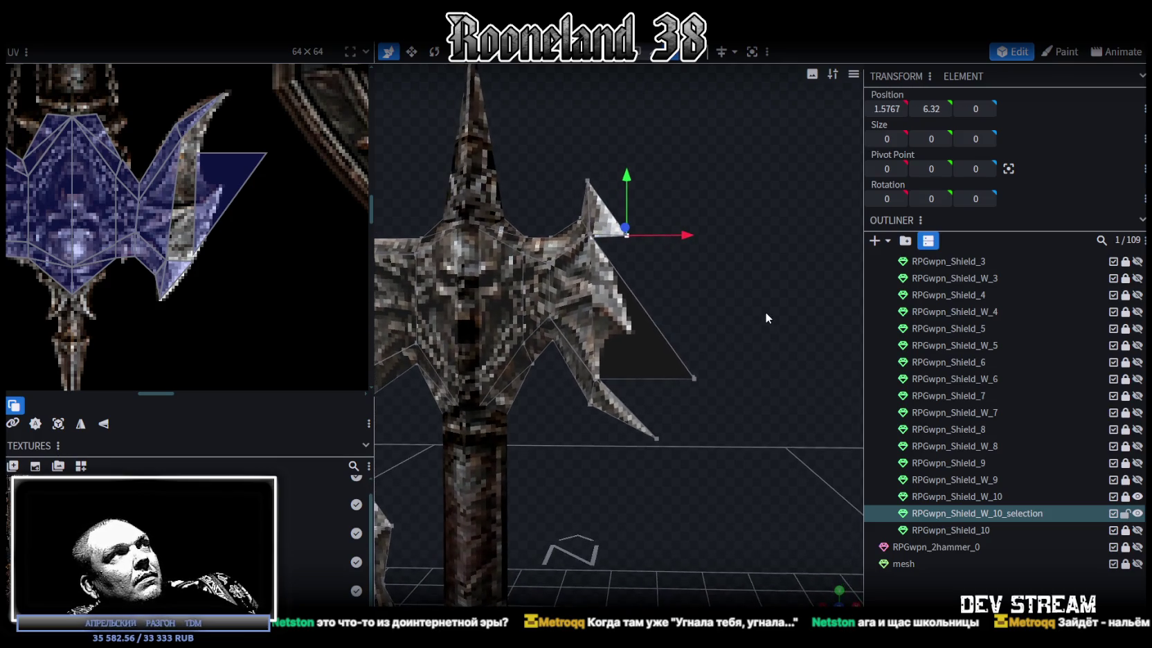
- Delete the dark, untextured stray triangle face from the right spike
click(686, 378)
key(Delete)
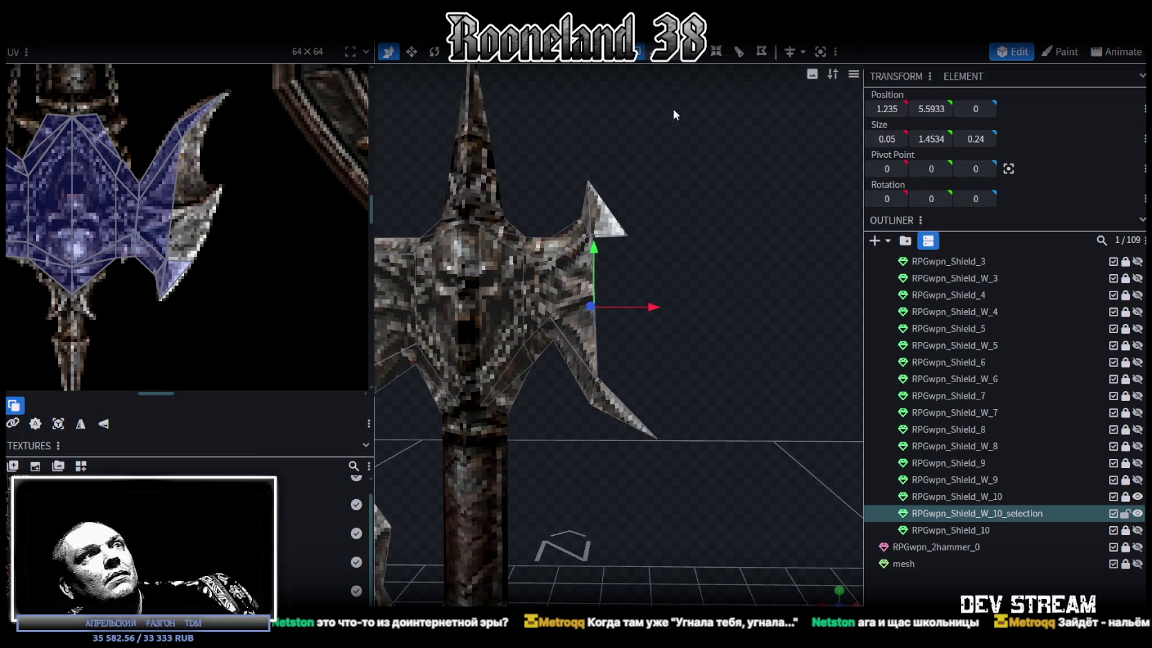
scroll(625, 217, up, 1)
- Select the right spike face and view the axe straight from the front
click(603, 217)
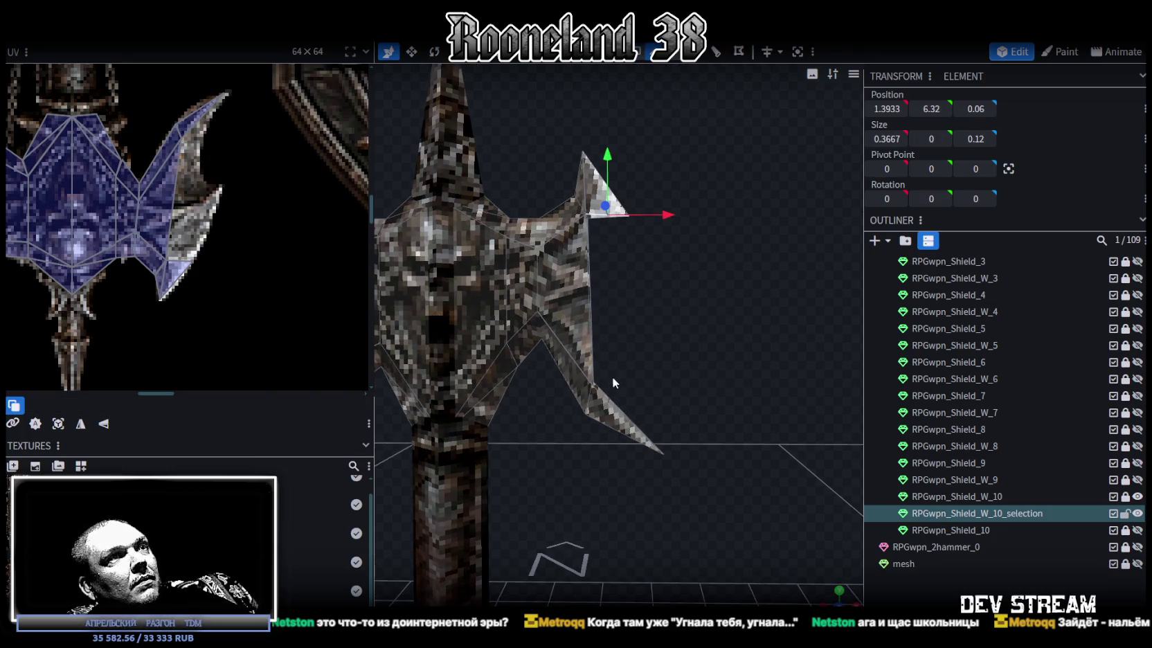
click(606, 404)
middle_drag(760, 331, 617, 257)
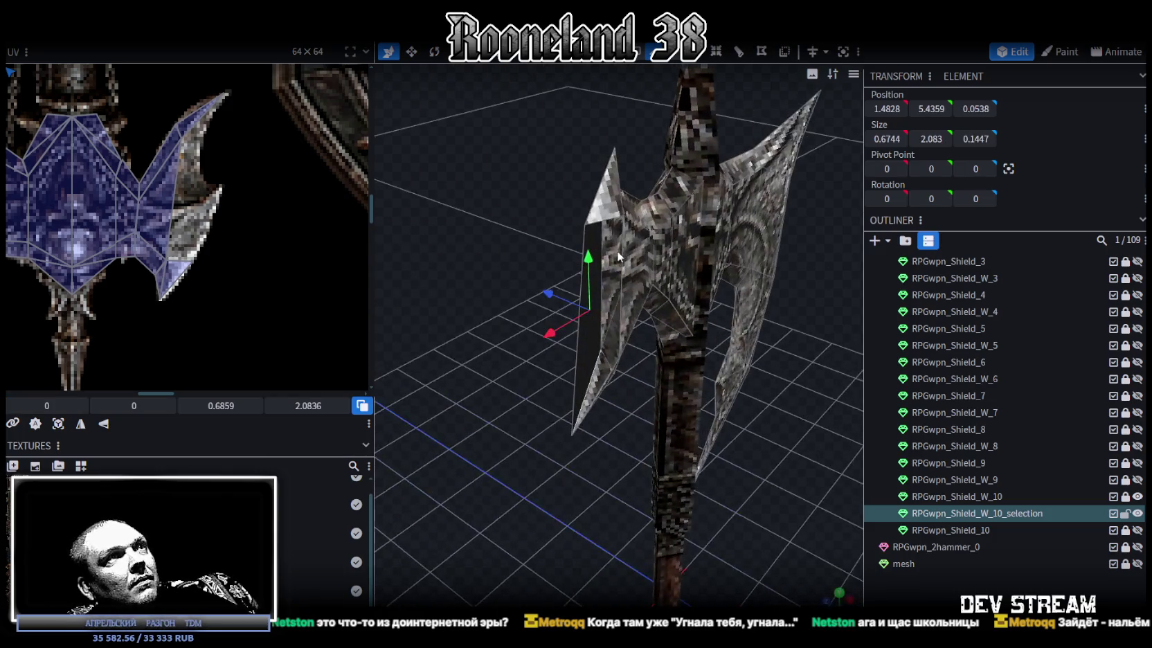
click(606, 223)
click(609, 381)
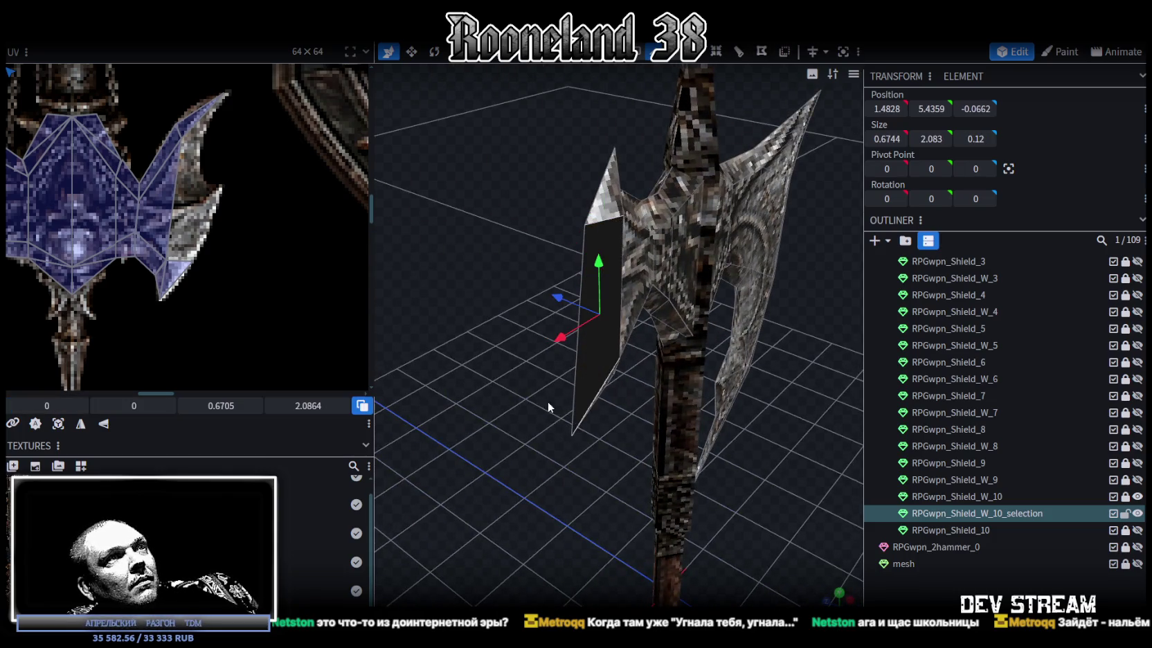
middle_drag(565, 395, 744, 376)
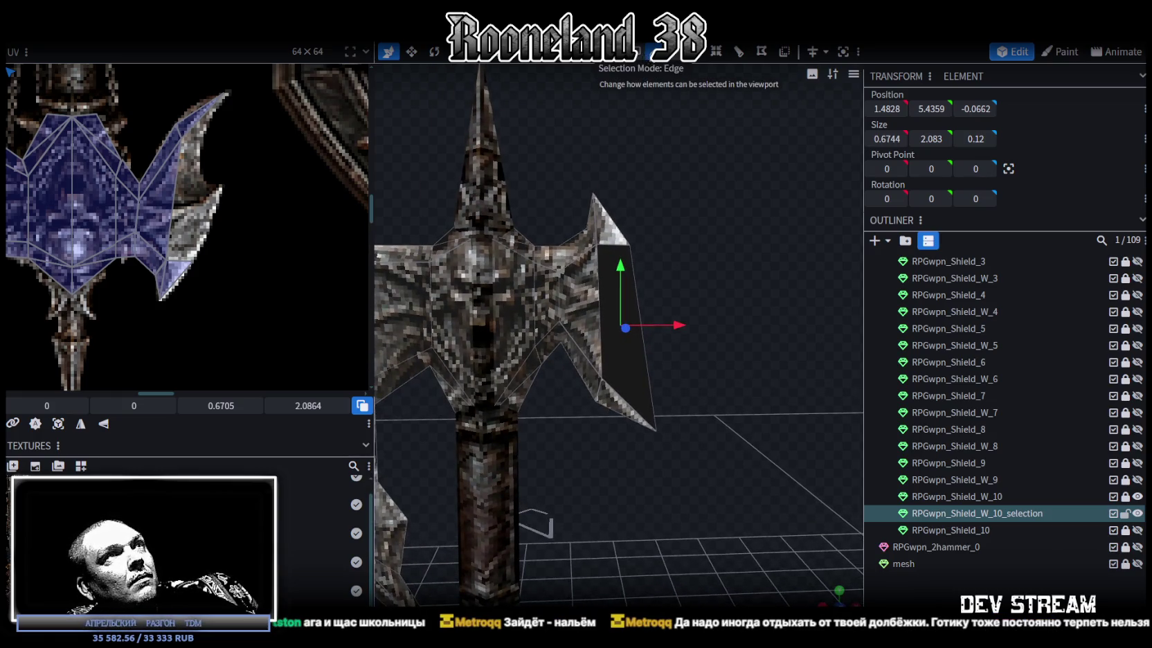
click(633, 369)
middle_drag(632, 369, 700, 423)
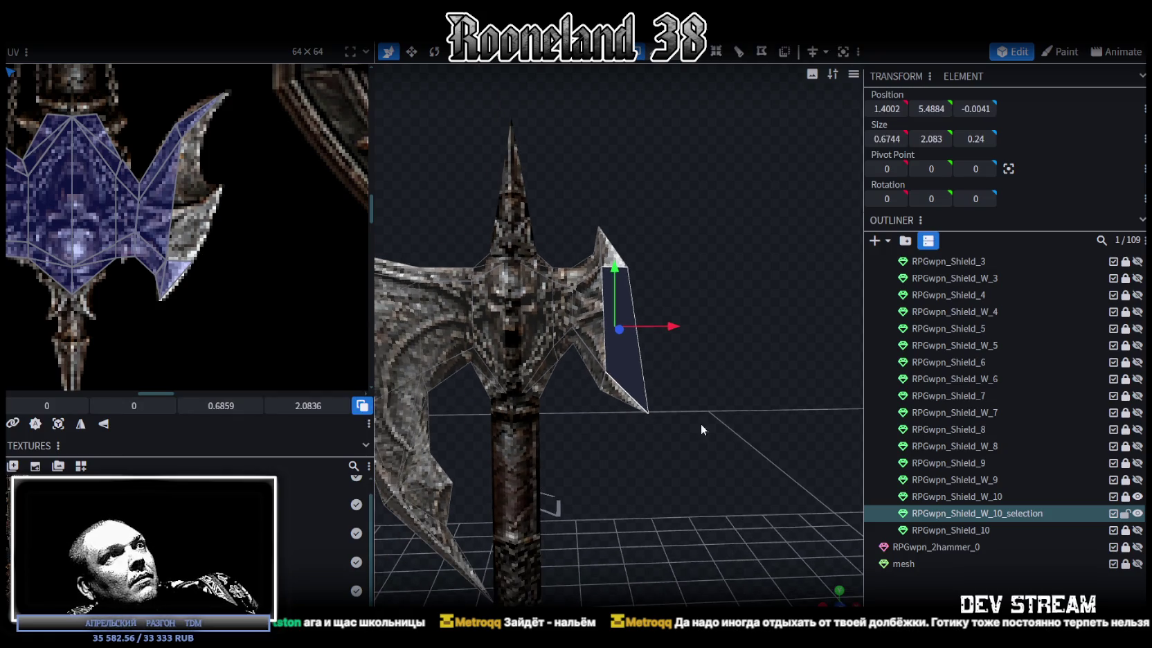
key(KP_1)
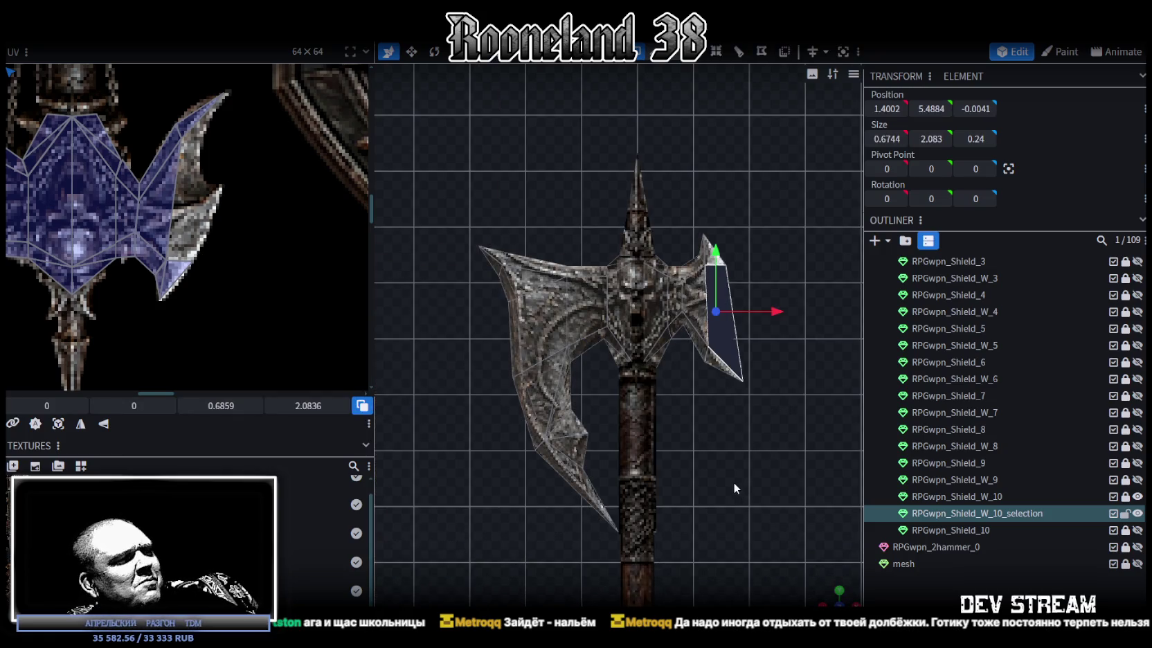
middle_drag(734, 482, 604, 522)
- Reset the right spike face's UV and apply UV Mirror Y to flip it vertically
click(58, 424)
scroll(140, 281, down, 1)
scroll(159, 305, down, 2)
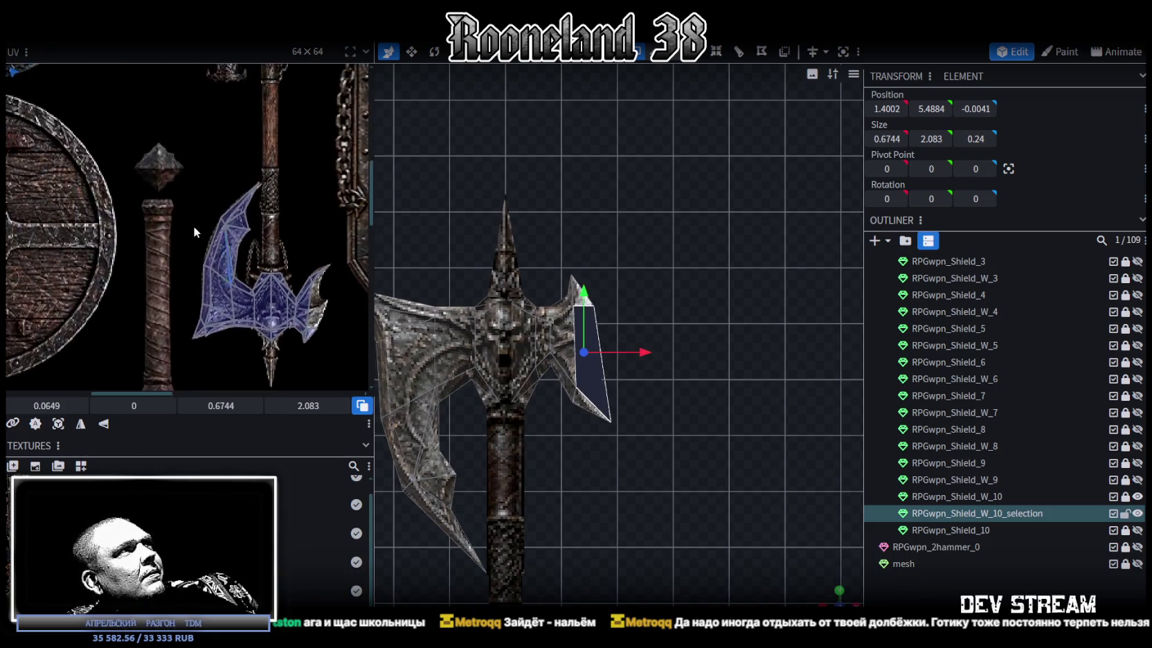
scroll(177, 326, down, 1)
scroll(189, 337, down, 2)
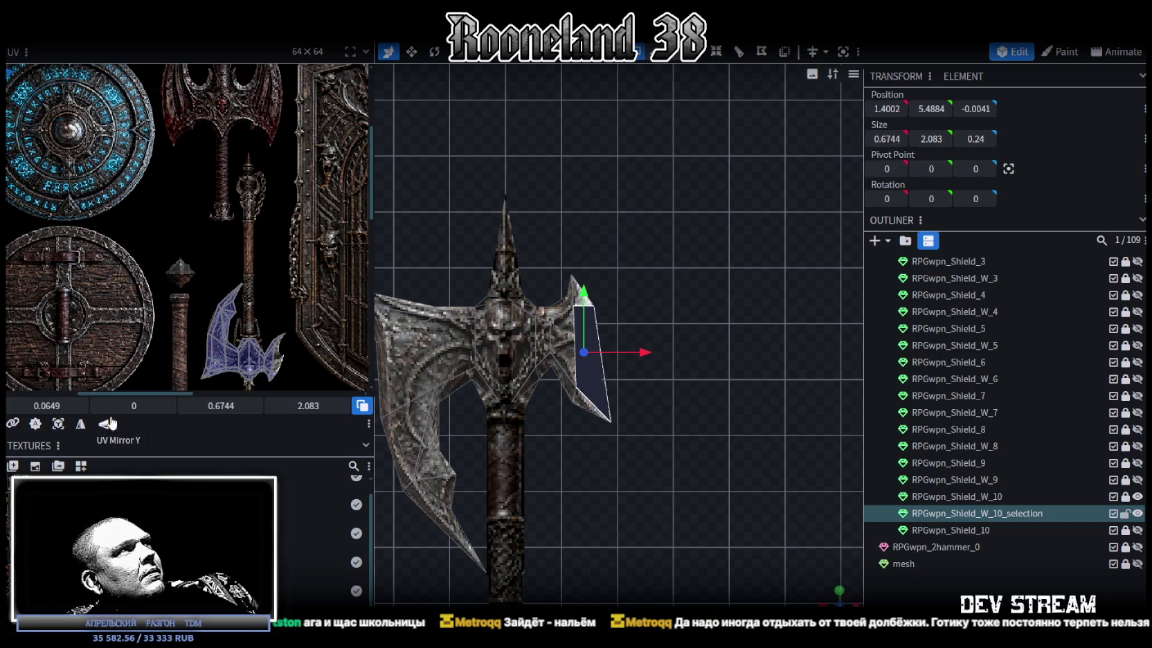
click(109, 425)
scroll(80, 172, down, 2)
- Move the spike face's UV onto the blade texture and scale it to 1.1994 × 3.3357
mouse_move(57, 146)
mouse_down()
mouse_move(253, 325)
mouse_move(196, 186)
mouse_up()
scroll(251, 328, up, 2)
scroll(251, 327, up, 2)
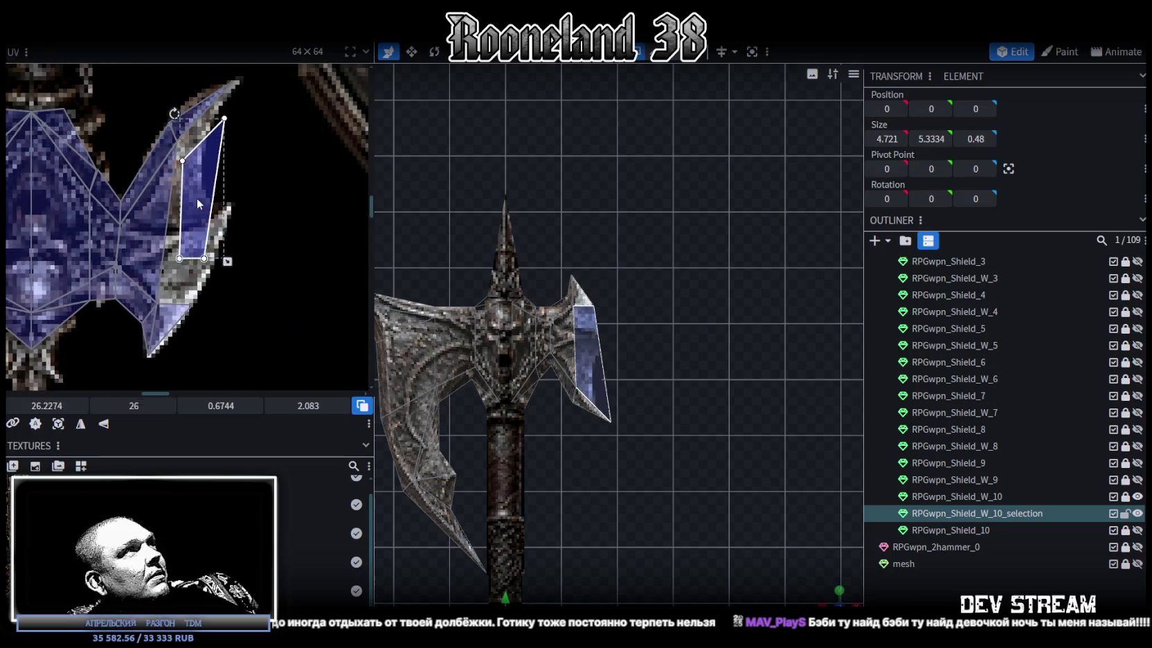
middle_drag(260, 276, 276, 245)
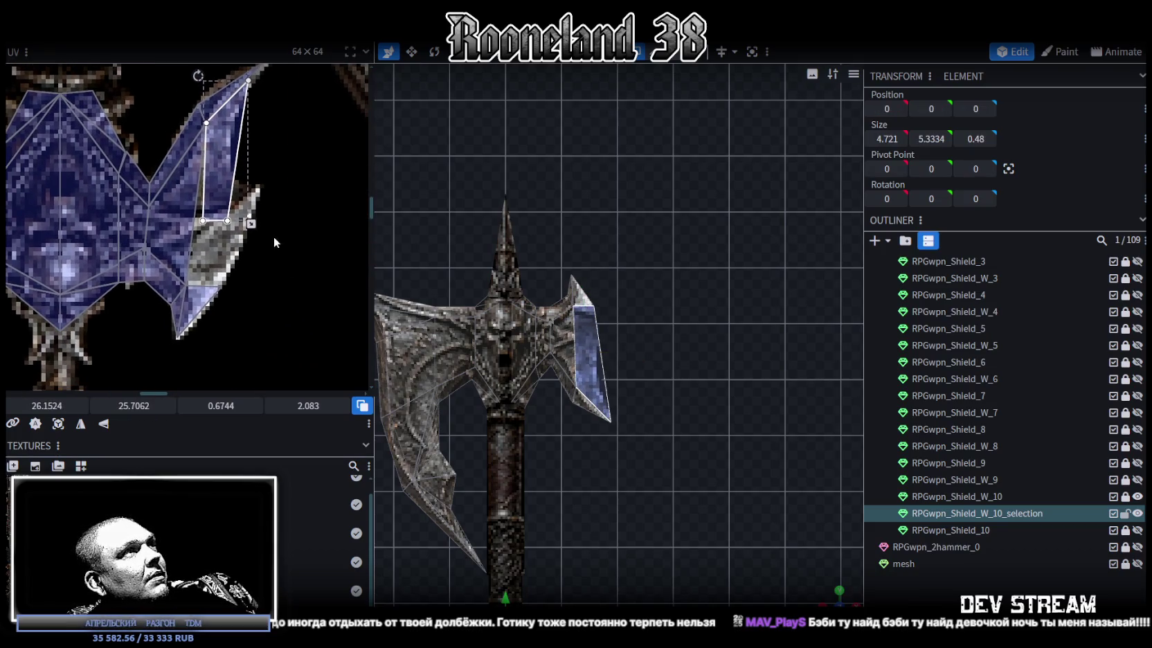
drag(251, 223, 274, 237)
middle_drag(274, 238, 310, 281)
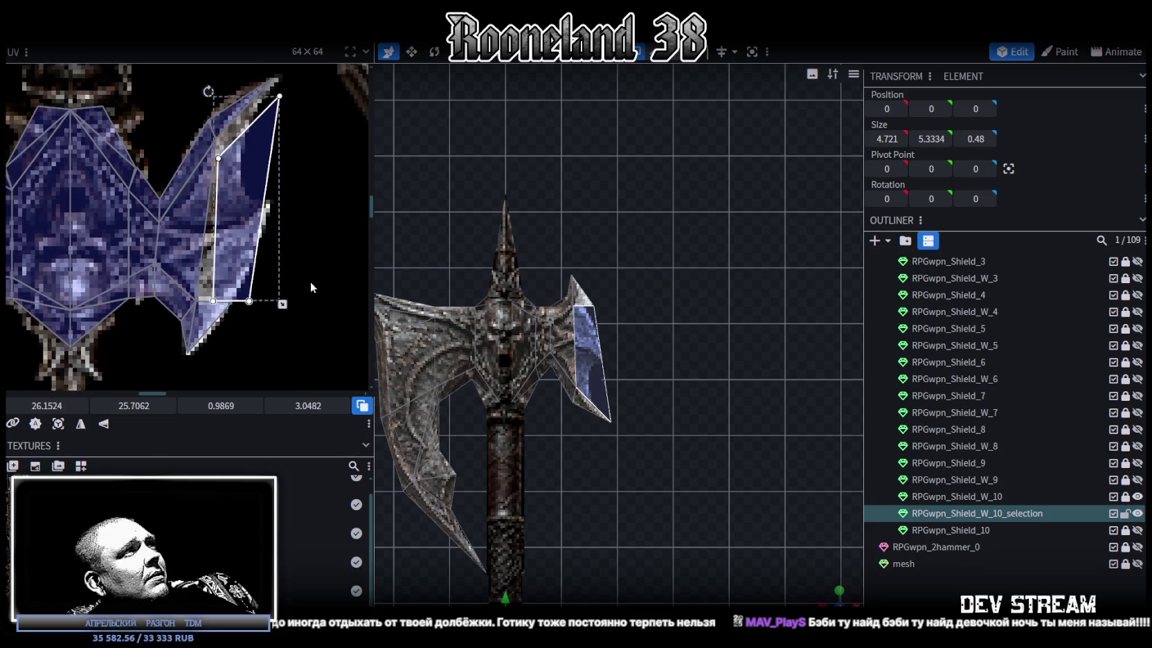
drag(256, 234, 252, 214)
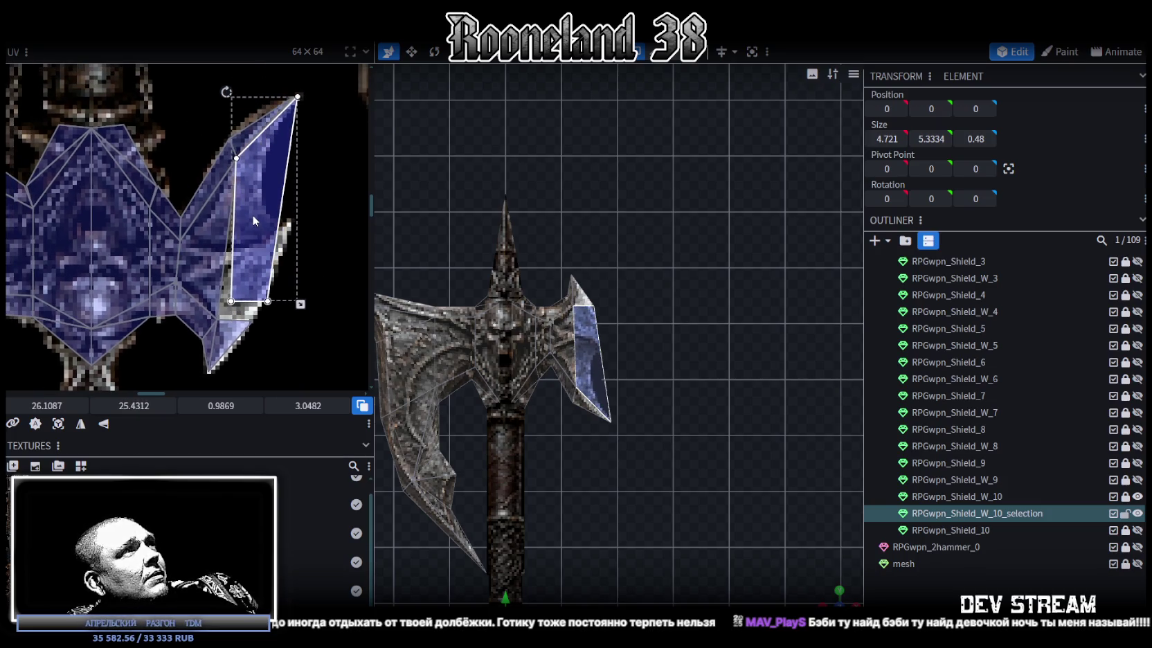
- Select another blade face and shift its UV area down and to the left
scroll(614, 387, up, 3)
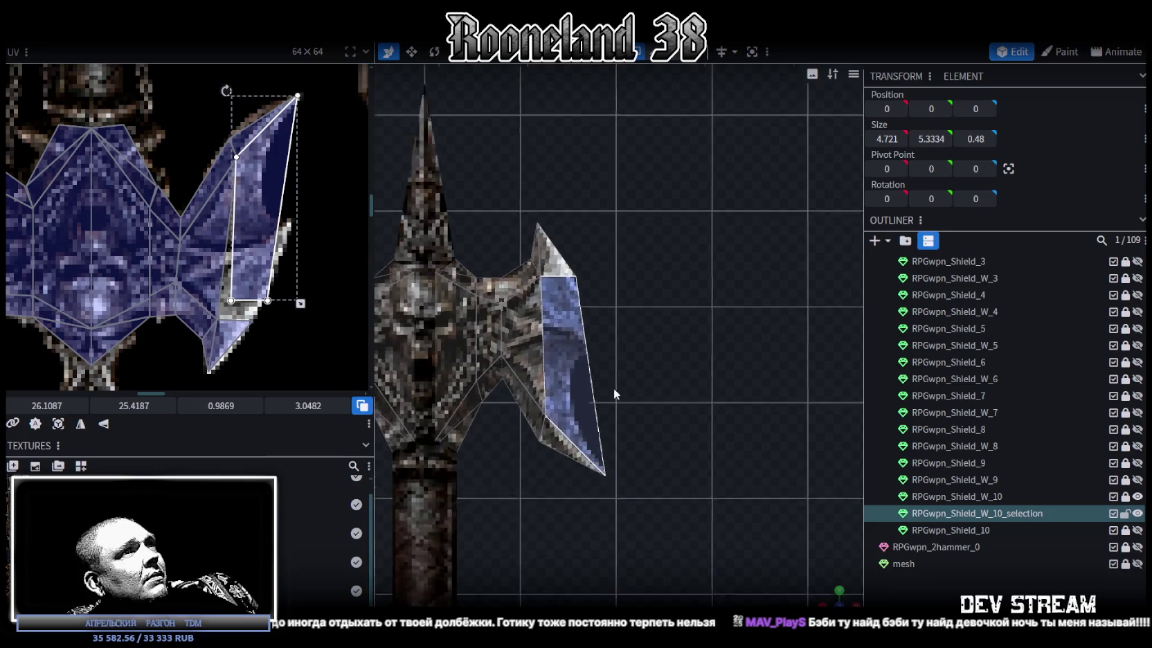
scroll(684, 391, up, 2)
scroll(673, 384, up, 1)
scroll(674, 373, up, 1)
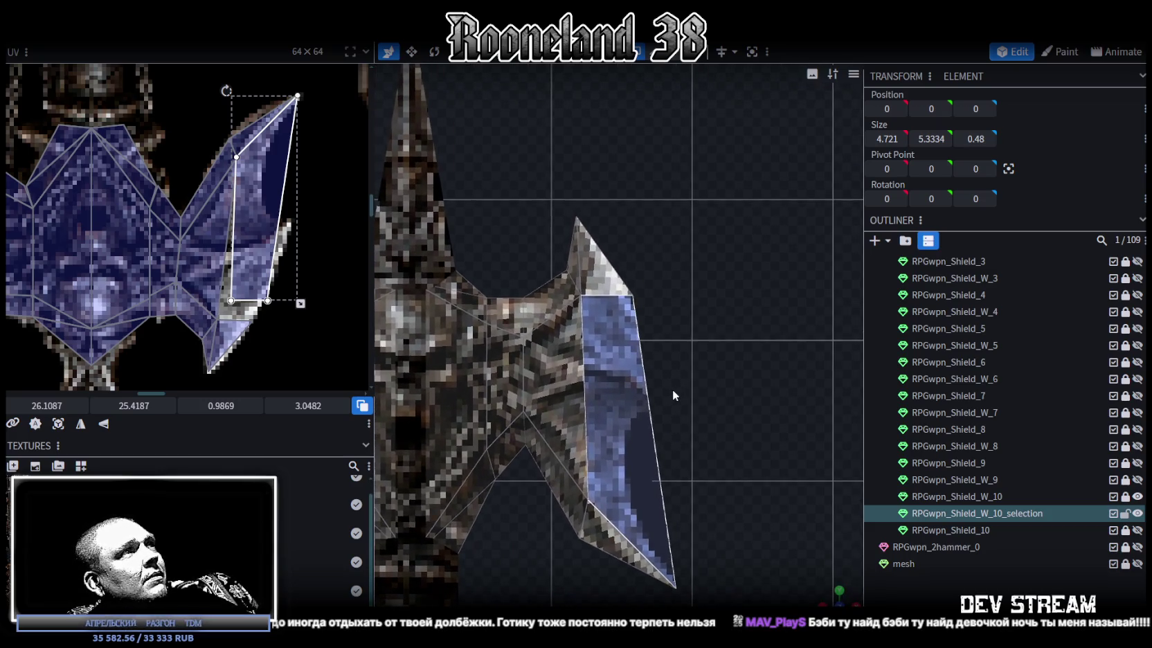
scroll(672, 388, up, 1)
scroll(291, 314, up, 3)
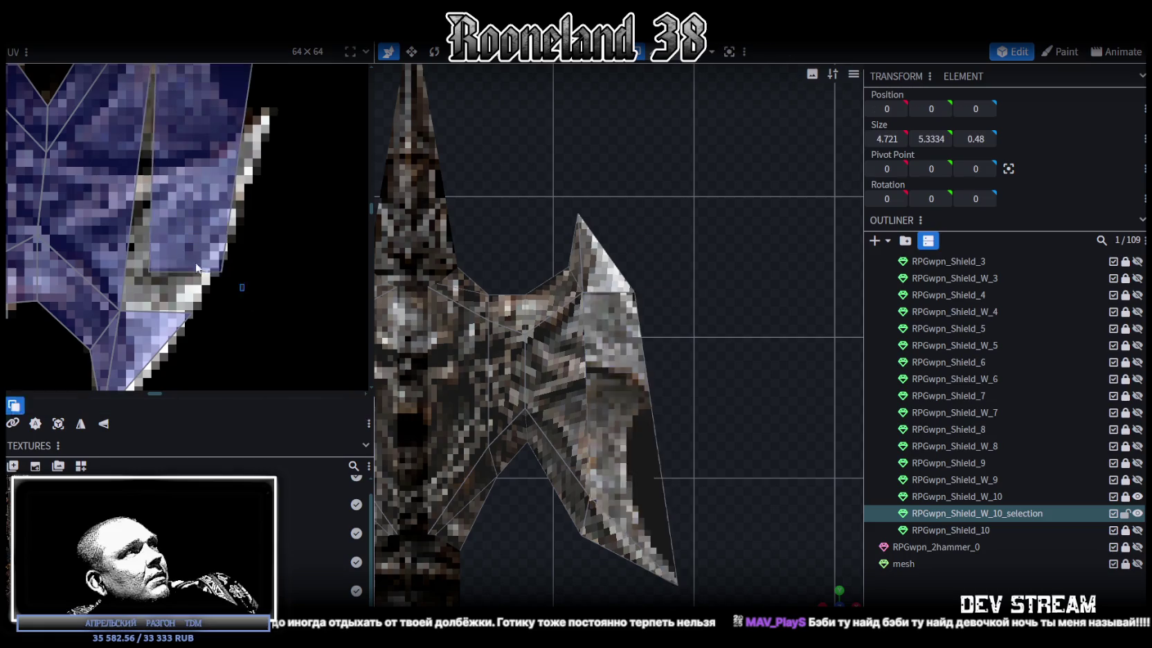
click(144, 263)
drag(148, 270, 120, 309)
scroll(695, 351, down, 1)
scroll(693, 351, down, 1)
scroll(713, 353, up, 2)
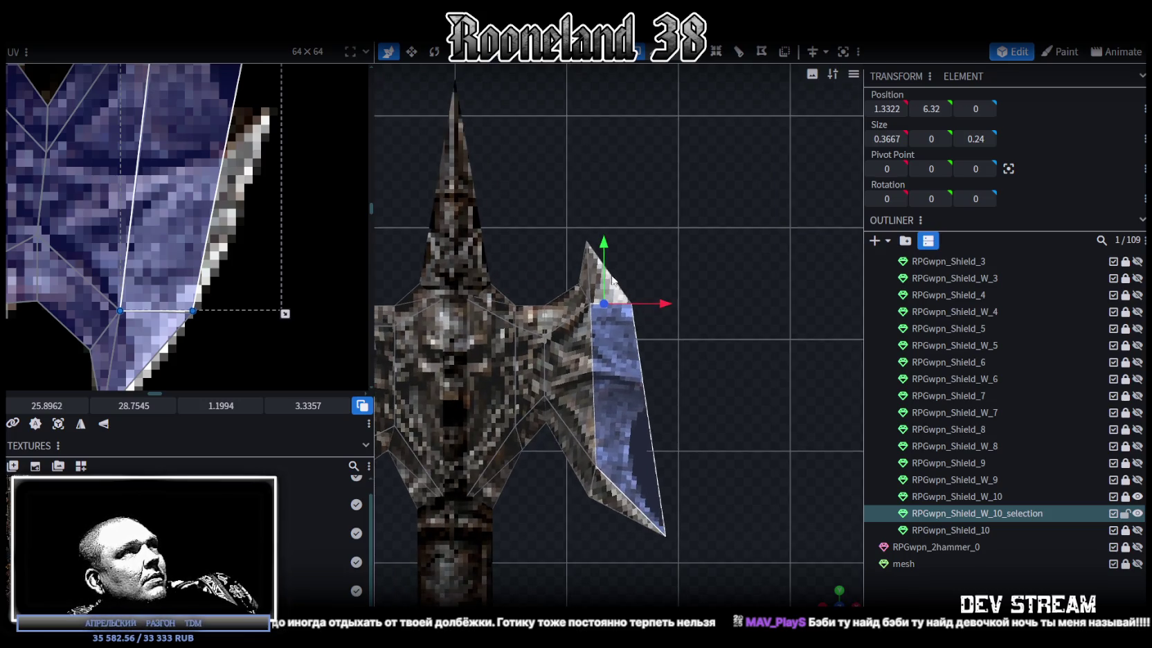
scroll(736, 371, up, 1)
scroll(736, 367, up, 1)
scroll(734, 363, up, 2)
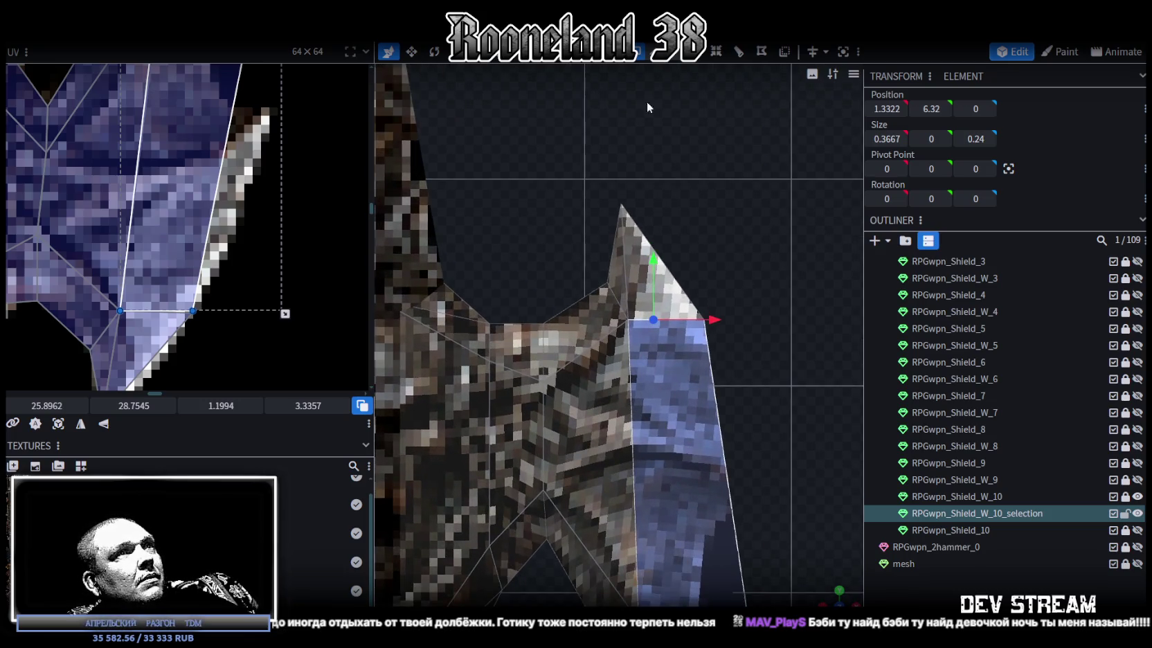
click(705, 171)
- Box-select the lower blade point's vertices and move them 0.2 to the right along X
drag(769, 374, 597, 178)
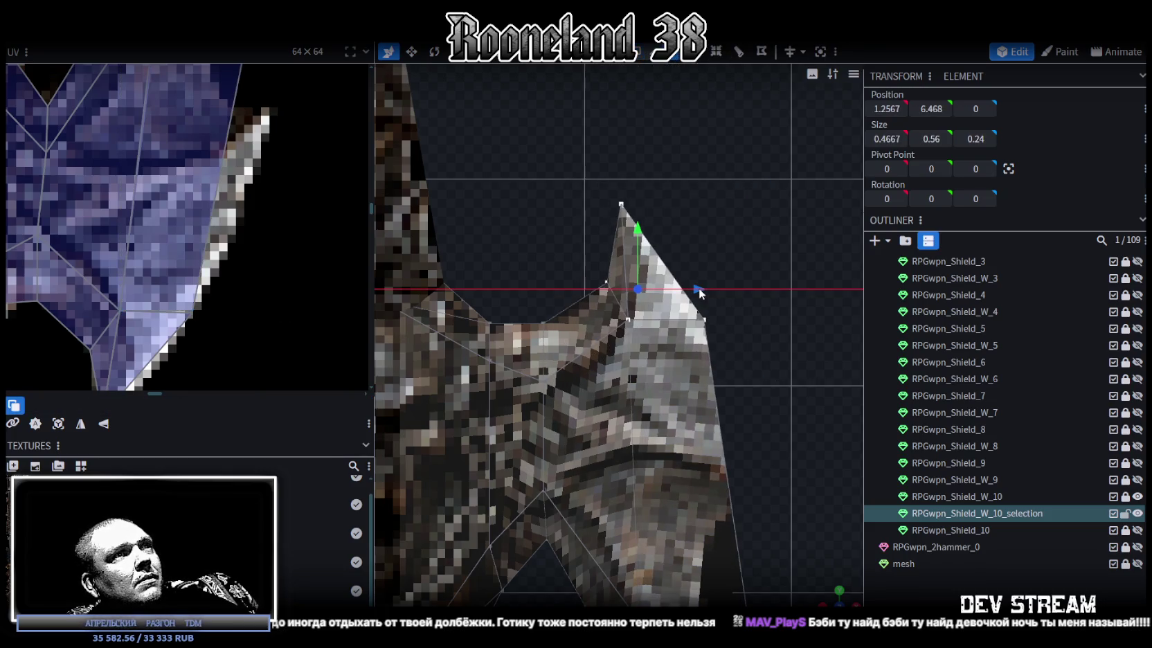
scroll(764, 396, down, 2)
scroll(740, 340, down, 1)
drag(742, 461, 564, 328)
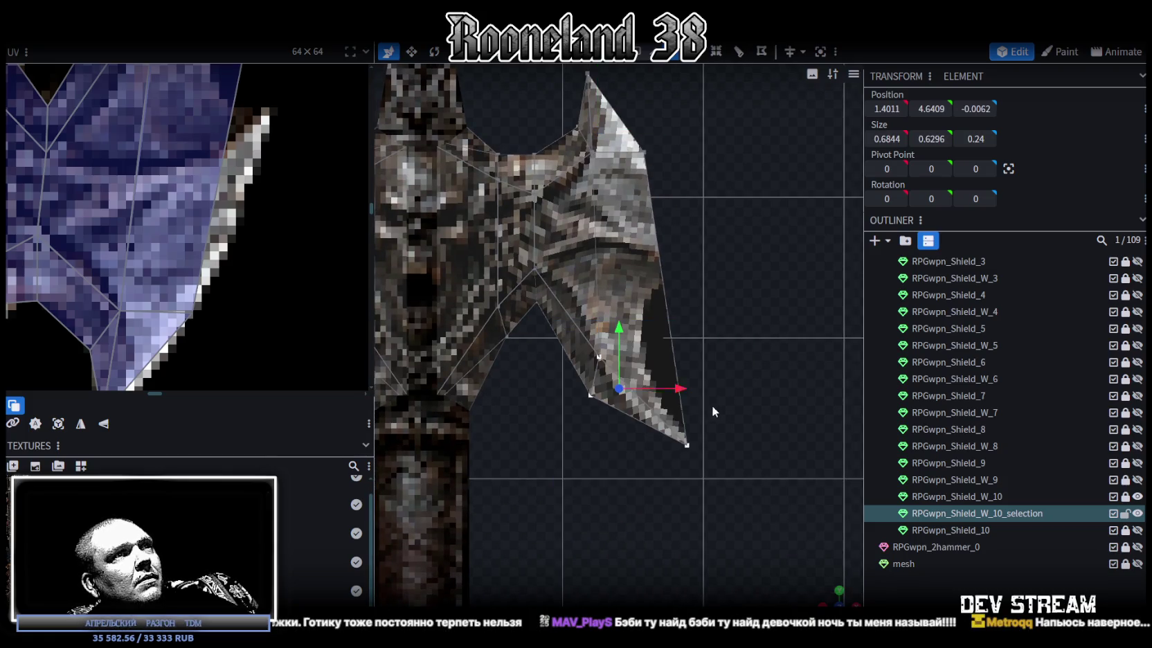
drag(683, 389, 710, 389)
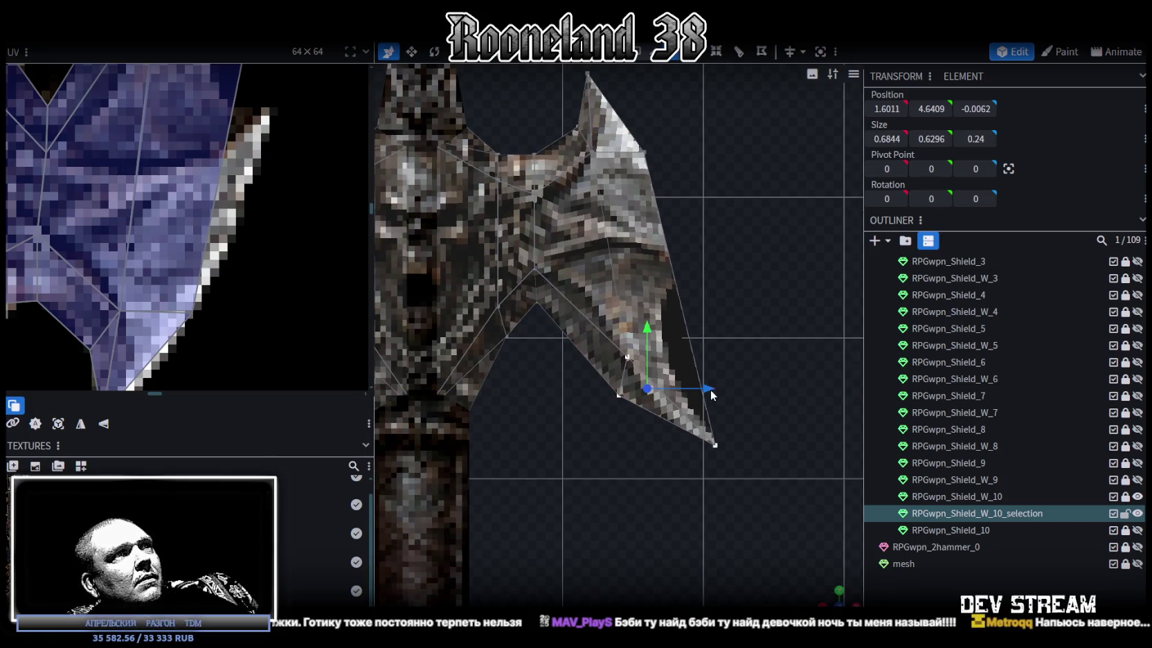
- Switch to face selection and select the long blade face
mouse_move(713, 380)
right_down()
mouse_move(728, 403)
mouse_move(729, 378)
right_up()
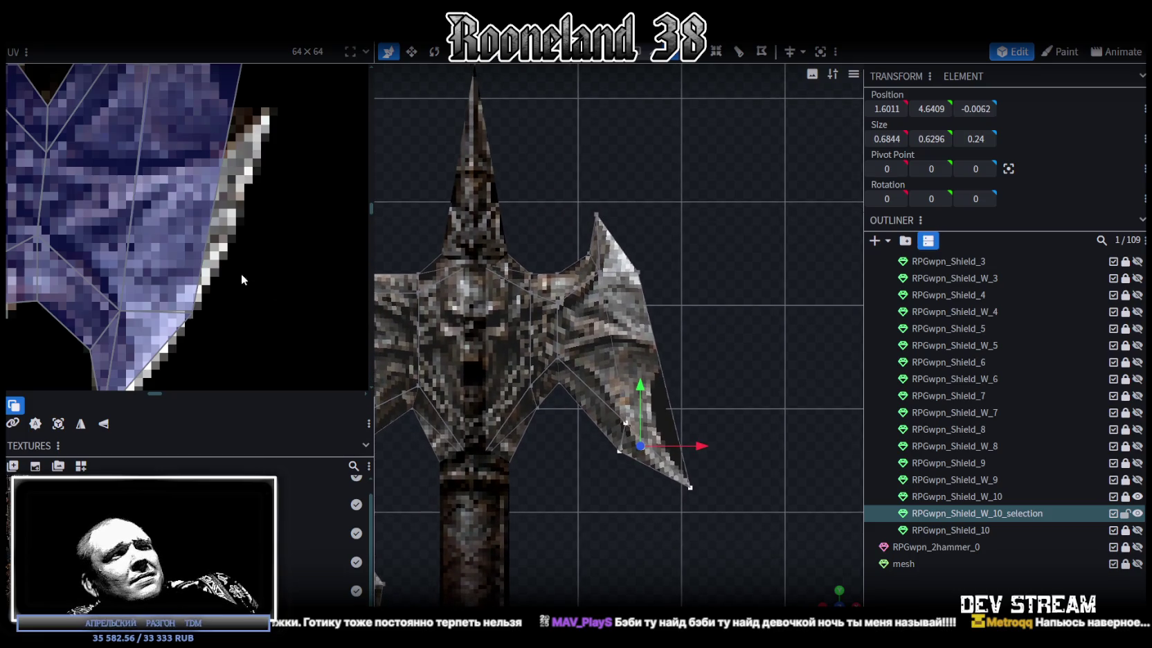
scroll(267, 279, down, 3)
scroll(700, 299, up, 2)
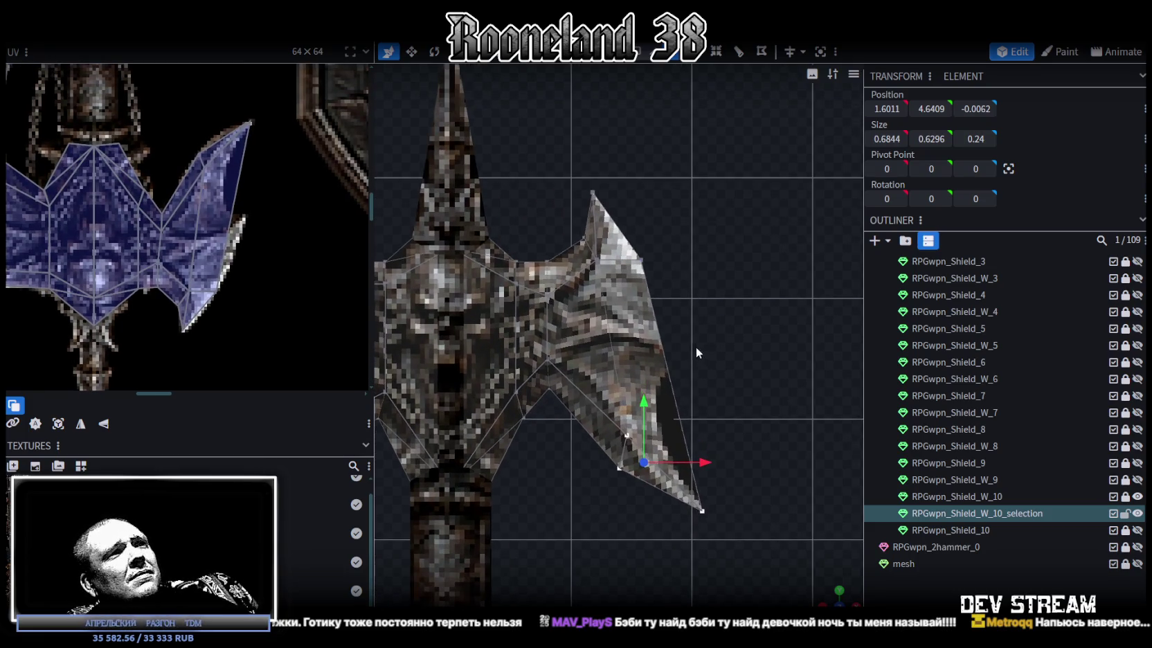
mouse_move(830, 594)
mouse_down()
mouse_move(778, 380)
mouse_move(740, 363)
mouse_move(691, 374)
mouse_move(749, 366)
mouse_up()
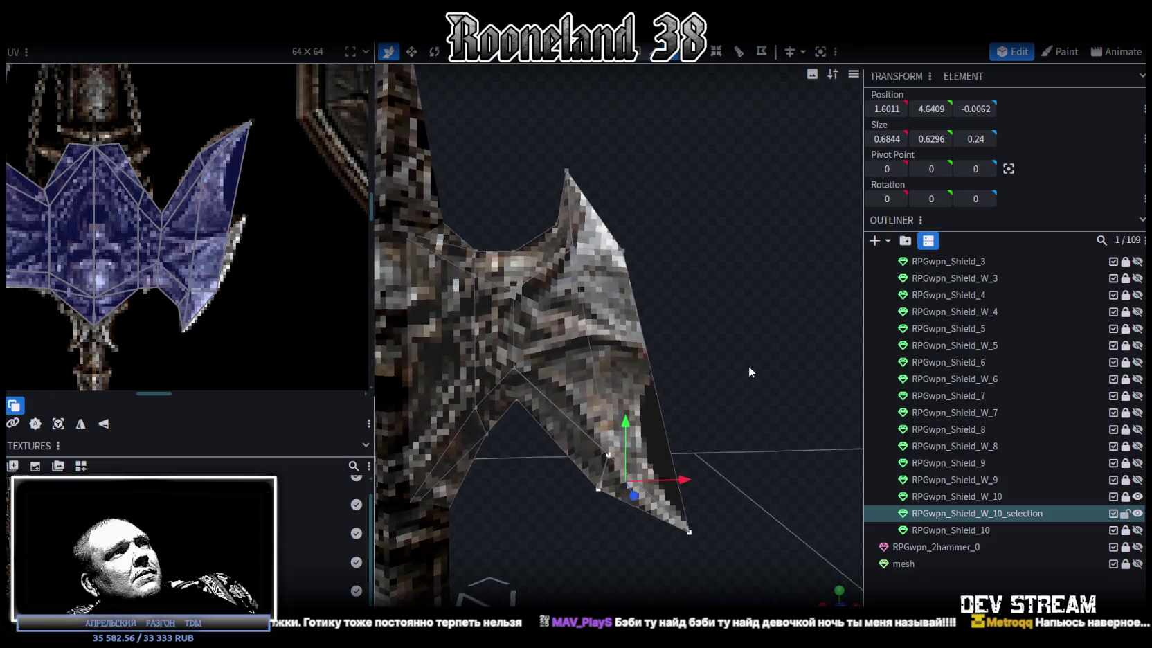
click(637, 52)
mouse_move(639, 99)
mouse_down()
mouse_move(688, 338)
mouse_move(589, 353)
mouse_move(520, 340)
mouse_move(743, 331)
mouse_up()
click(663, 374)
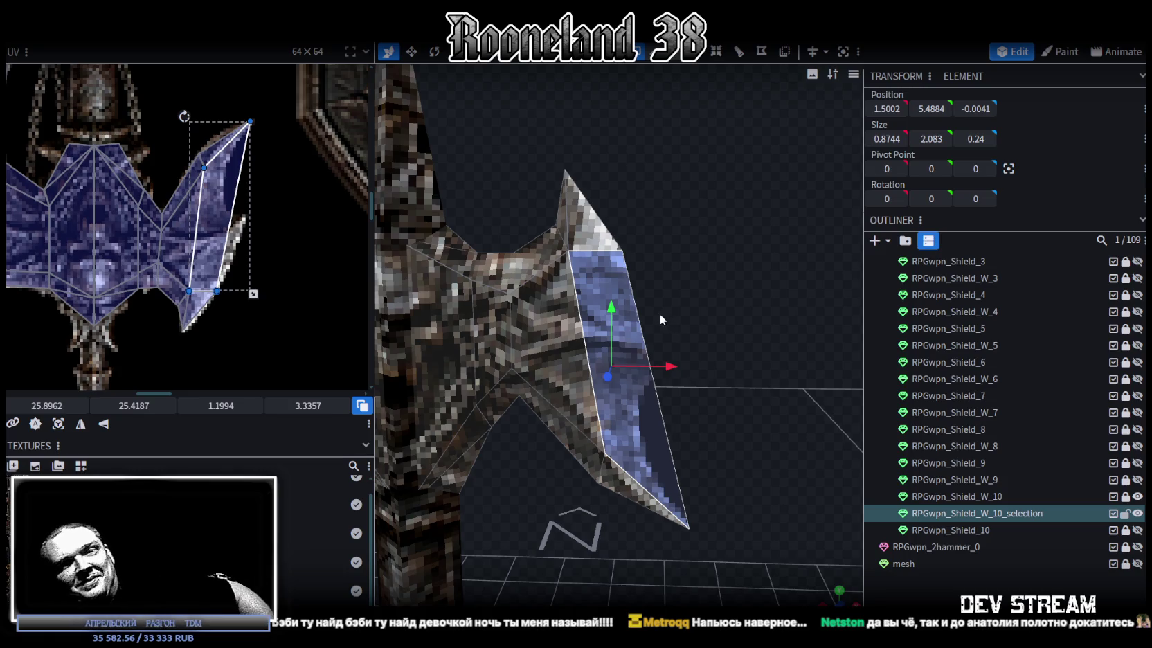
- In front view, scale the selected right blade faces wider along X
scroll(686, 342, up, 2)
mouse_move(765, 330)
mouse_down()
mouse_move(691, 326)
mouse_move(767, 330)
mouse_up()
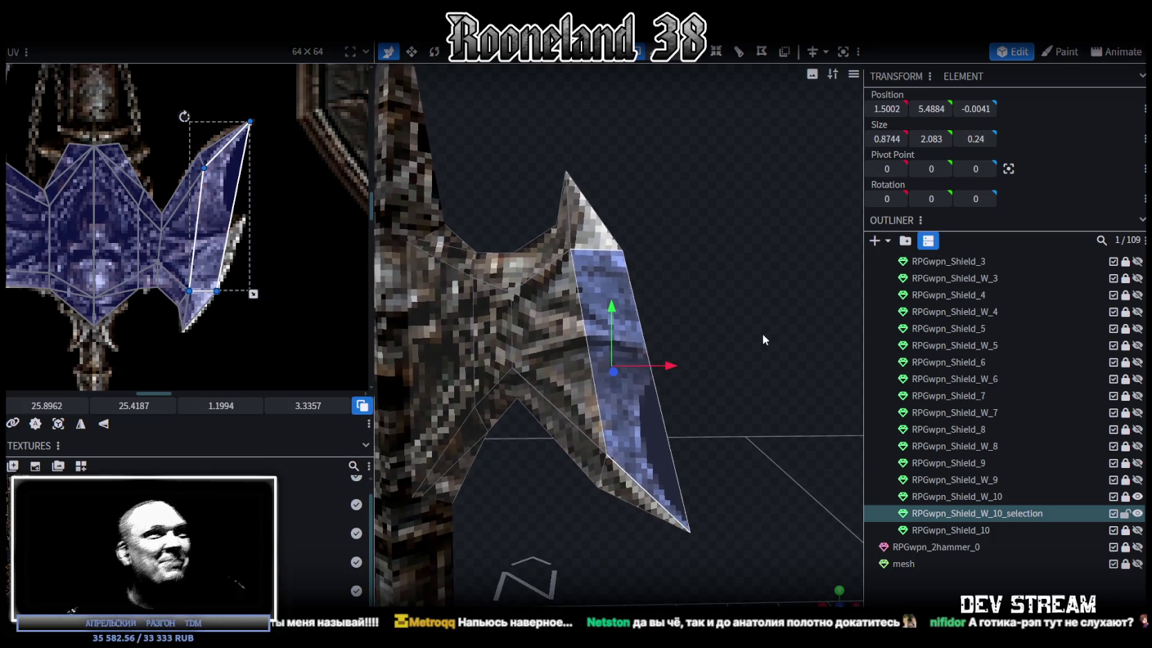
mouse_move(734, 314)
mouse_down()
mouse_move(709, 332)
mouse_move(500, 342)
mouse_move(715, 344)
mouse_move(753, 331)
mouse_up()
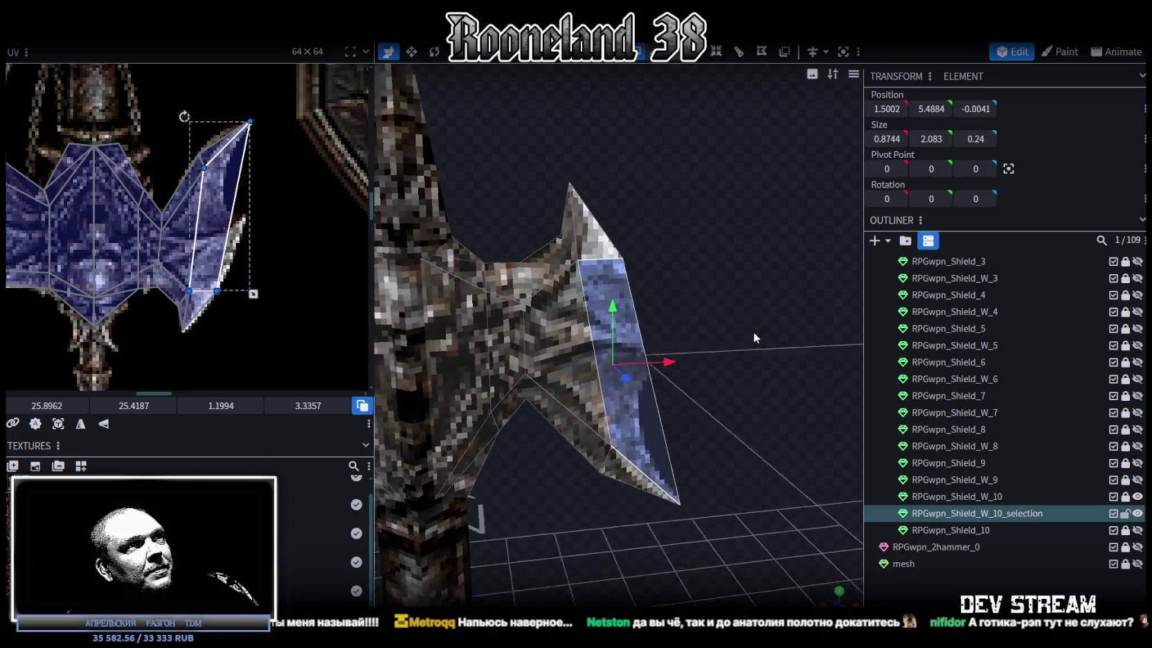
key(KP_1)
mouse_move(651, 342)
mouse_down()
mouse_move(578, 351)
mouse_move(508, 315)
mouse_move(695, 357)
mouse_up()
- Split the selected faces into the separate mesh RPGwpn_Shield_W_10_selection_selection
key(KP_3)
right_click(615, 346)
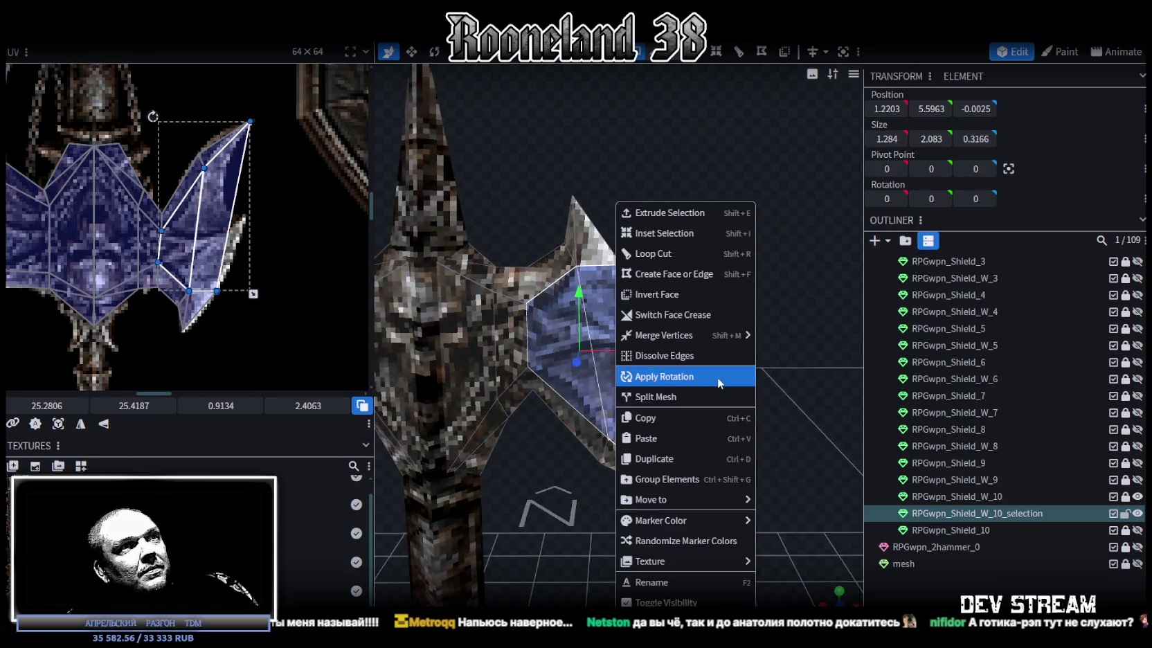
click(655, 397)
drag(685, 213, 684, 253)
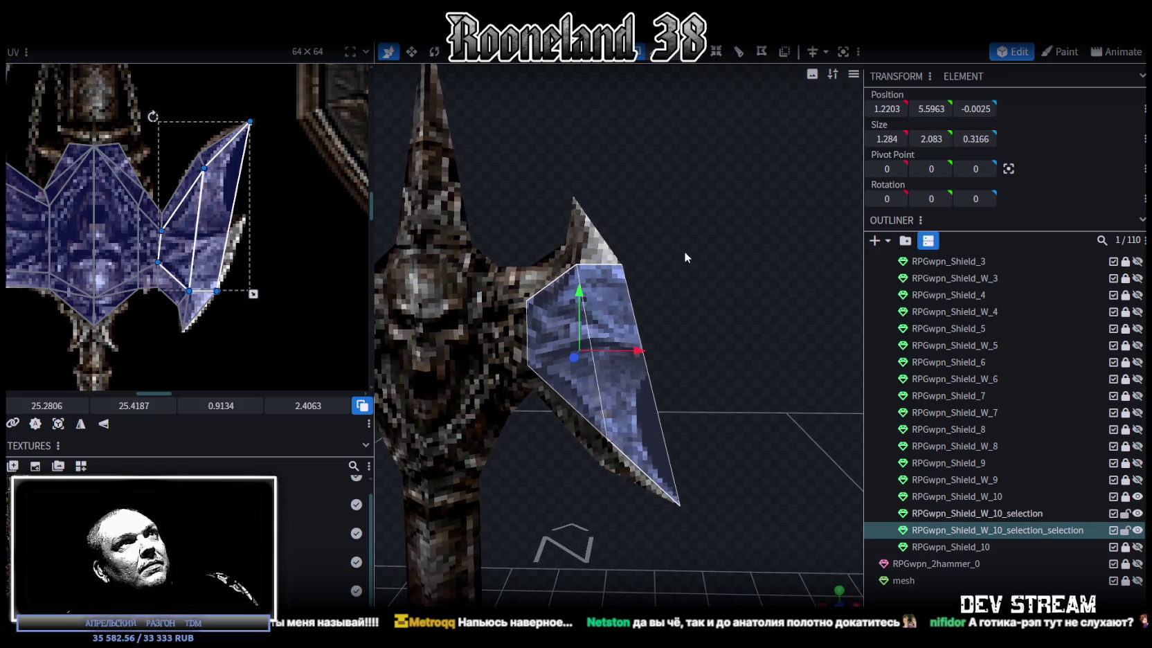
click(630, 382)
- Add a loop cut across the split-off blade mesh and flip it to offset 0.7374
click(738, 52)
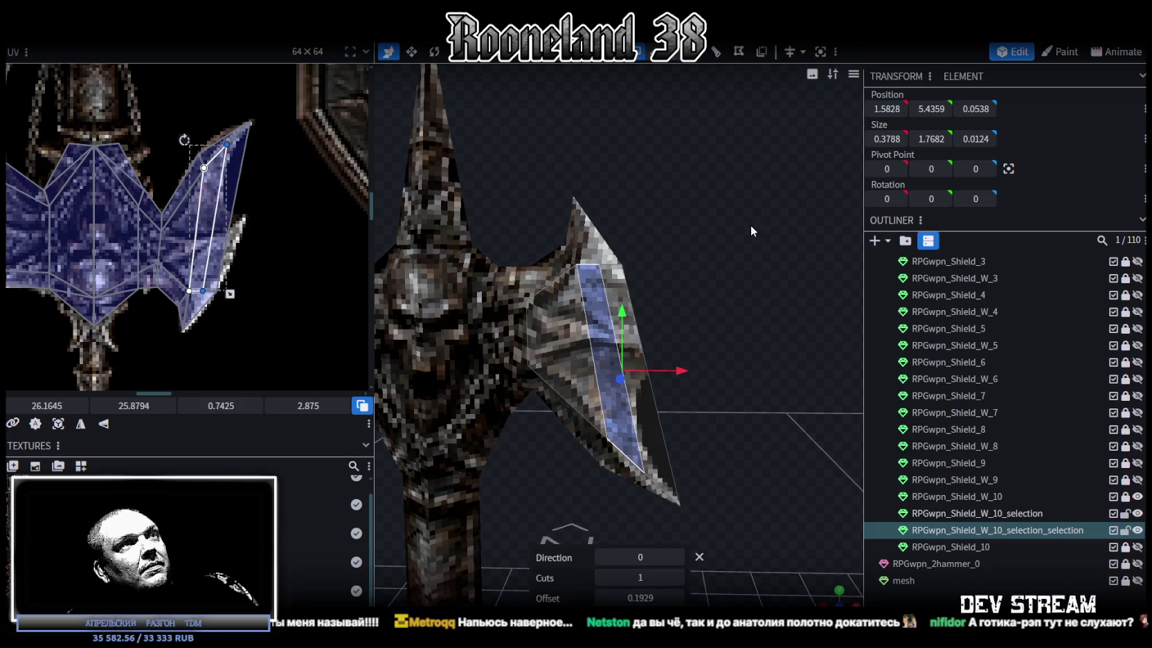
click(679, 557)
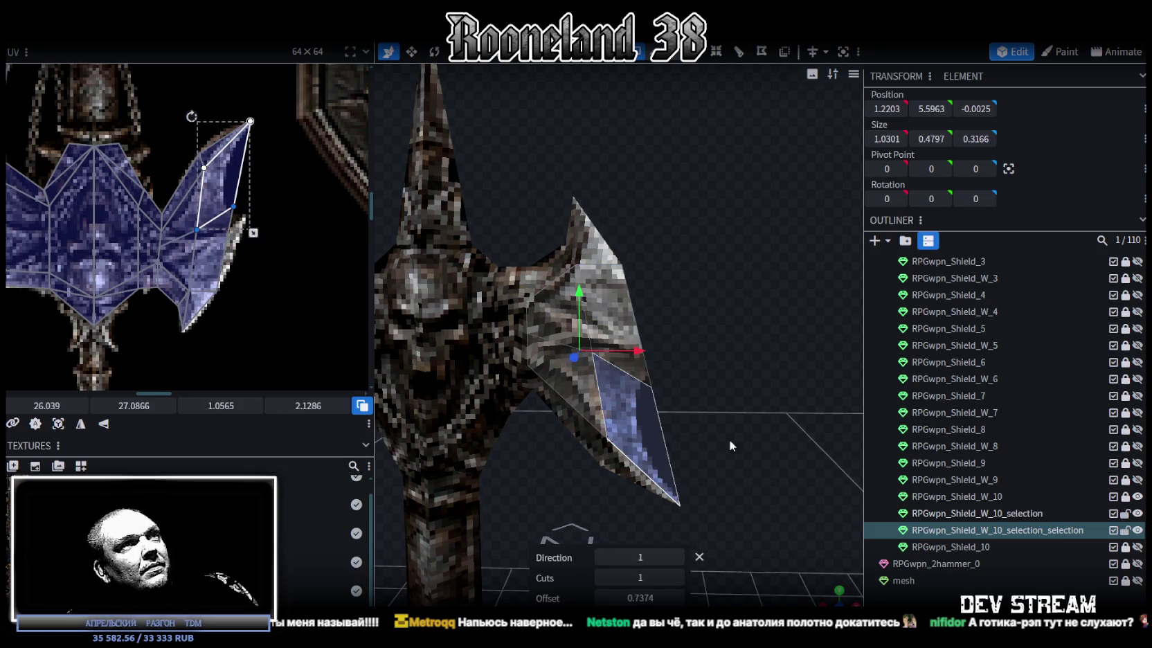
scroll(720, 377, up, 3)
drag(729, 371, 670, 352)
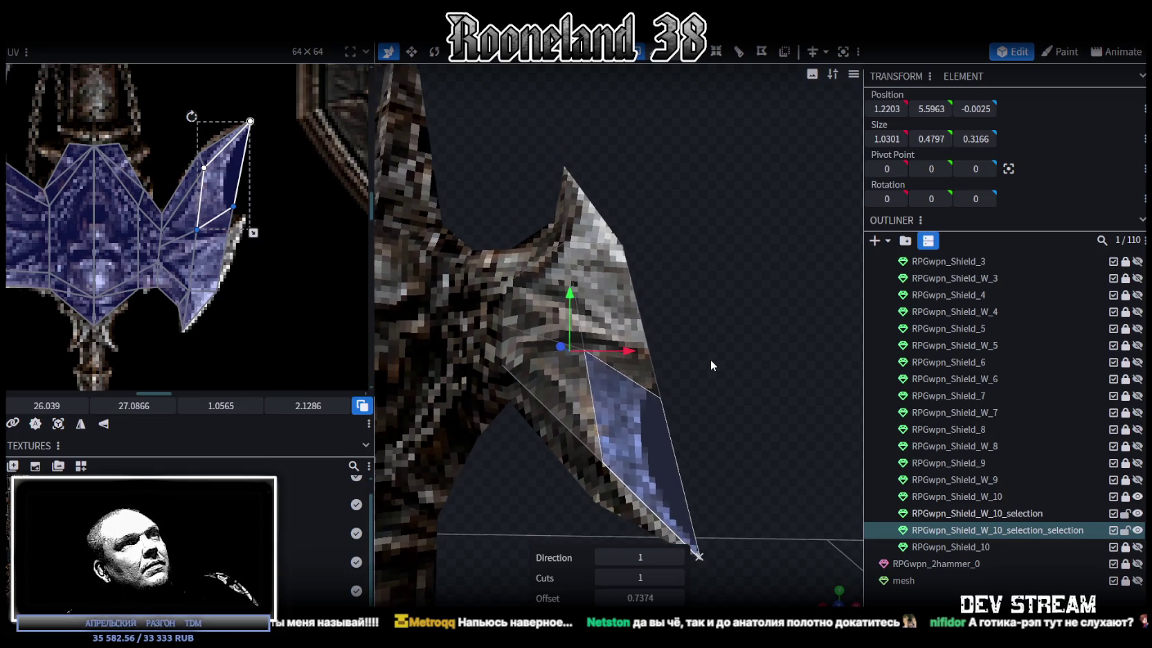
scroll(252, 218, up, 2)
scroll(248, 189, up, 2)
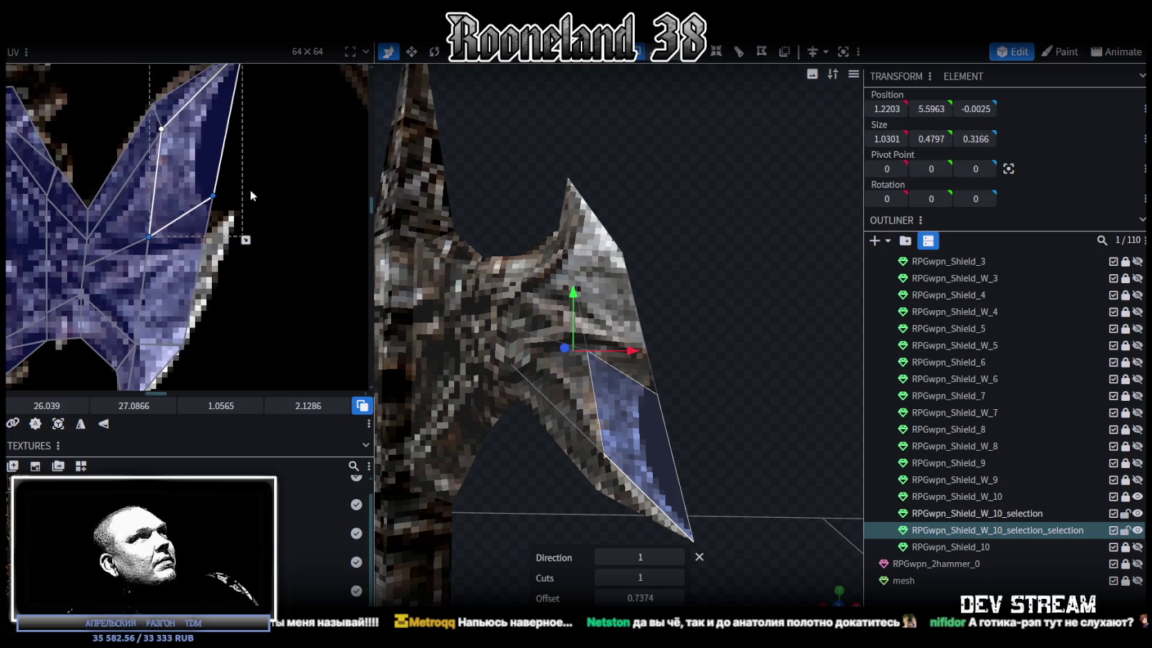
middle_drag(247, 189, 297, 196)
mouse_move(668, 314)
mouse_down()
mouse_move(615, 277)
mouse_move(597, 295)
mouse_up()
- Select the doubled vertices at the first blade point and merge them into one
click(597, 295)
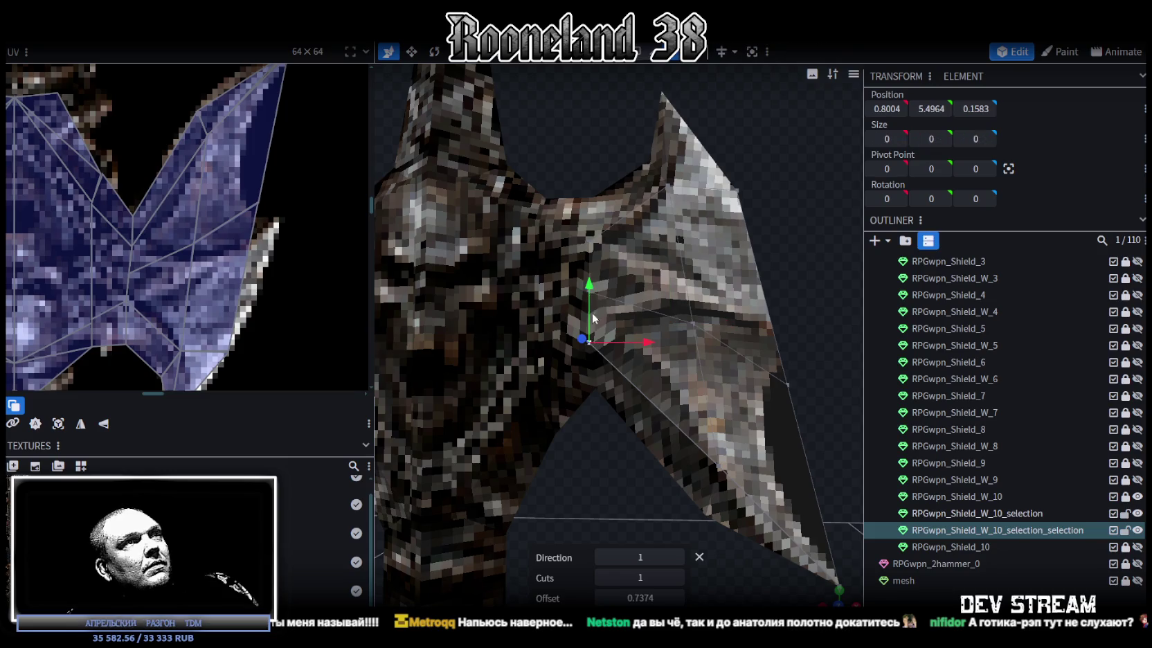
scroll(598, 295, up, 5)
scroll(573, 245, down, 3)
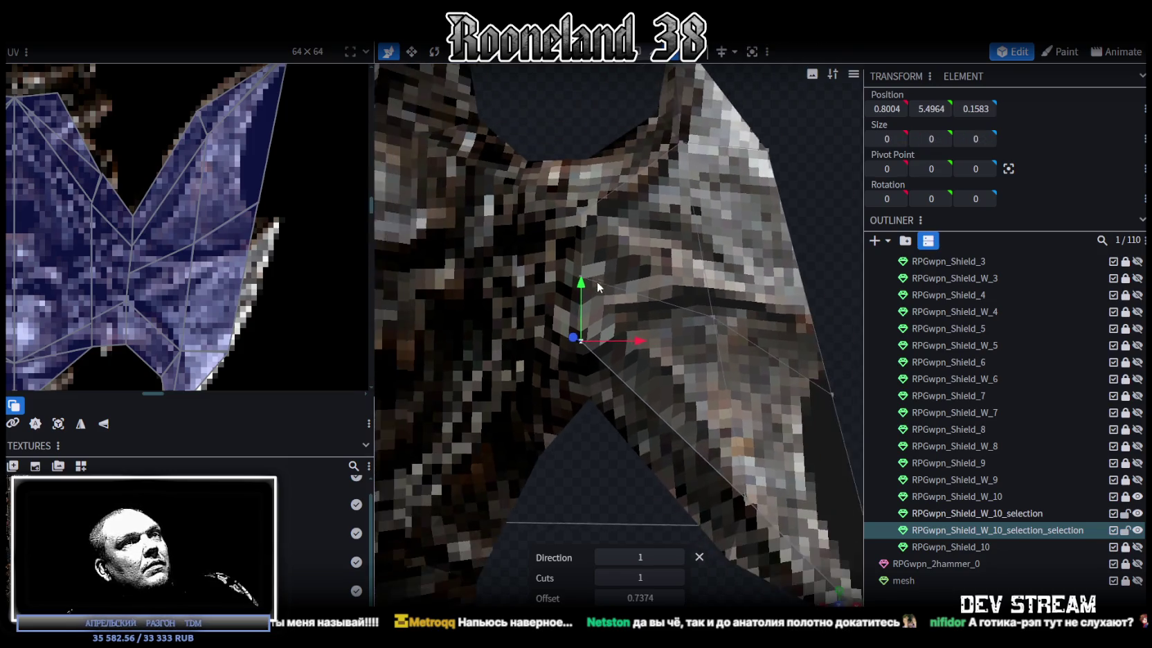
scroll(596, 304, down, 1)
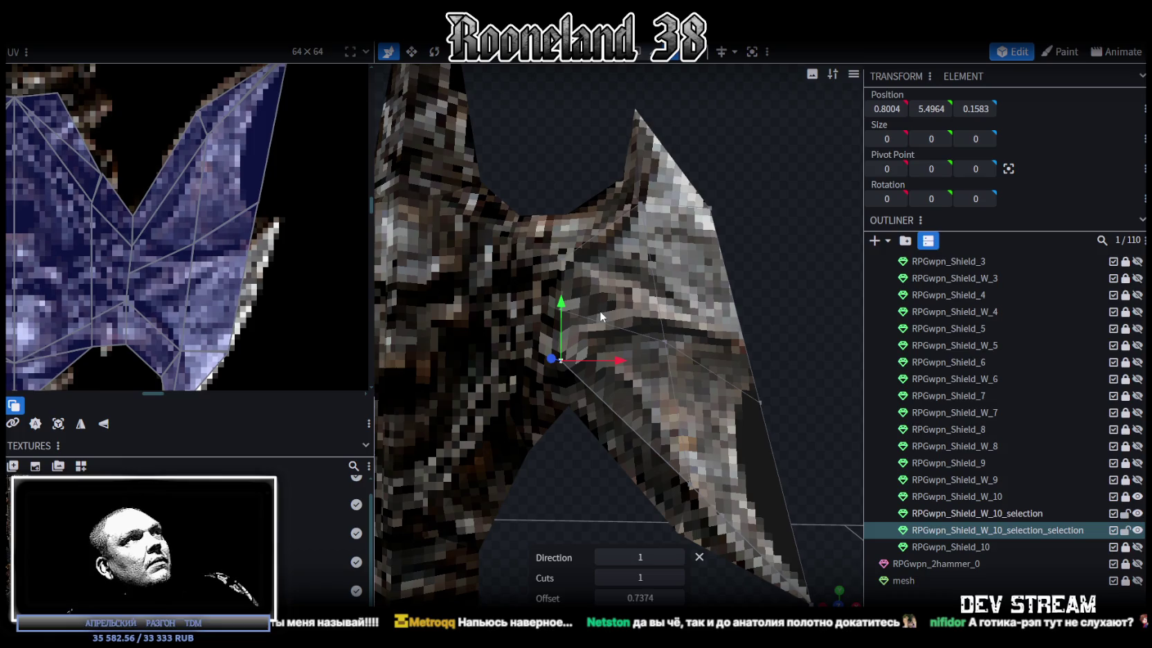
drag(600, 317, 754, 332)
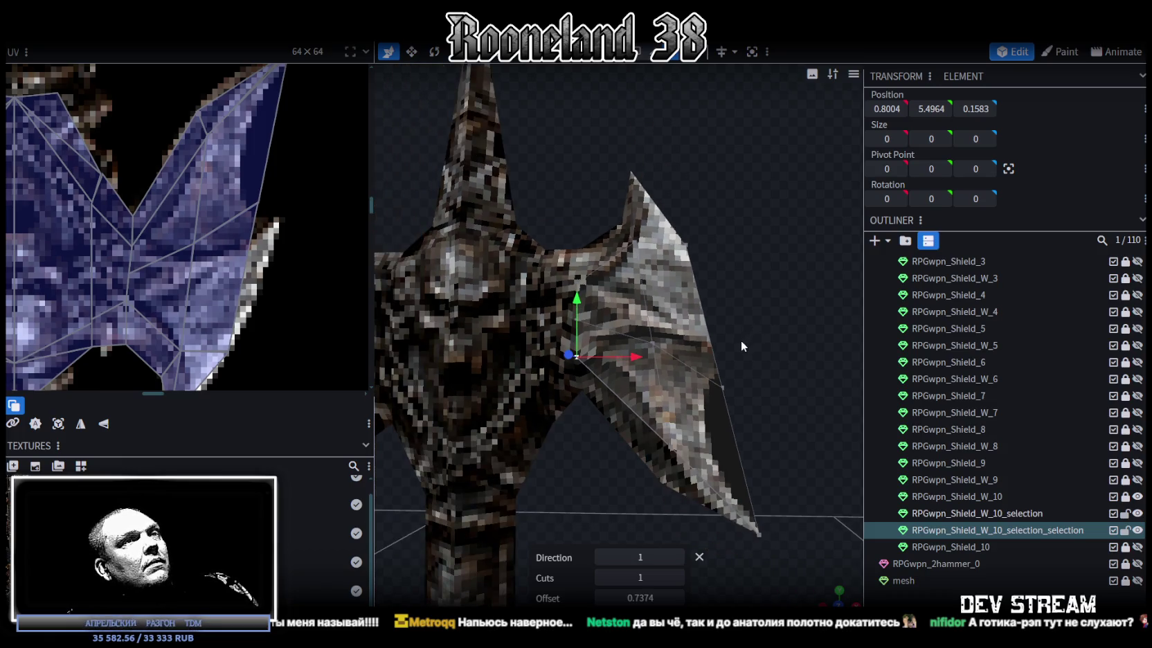
scroll(741, 340, up, 2)
scroll(738, 344, up, 2)
scroll(599, 336, up, 2)
scroll(588, 336, up, 2)
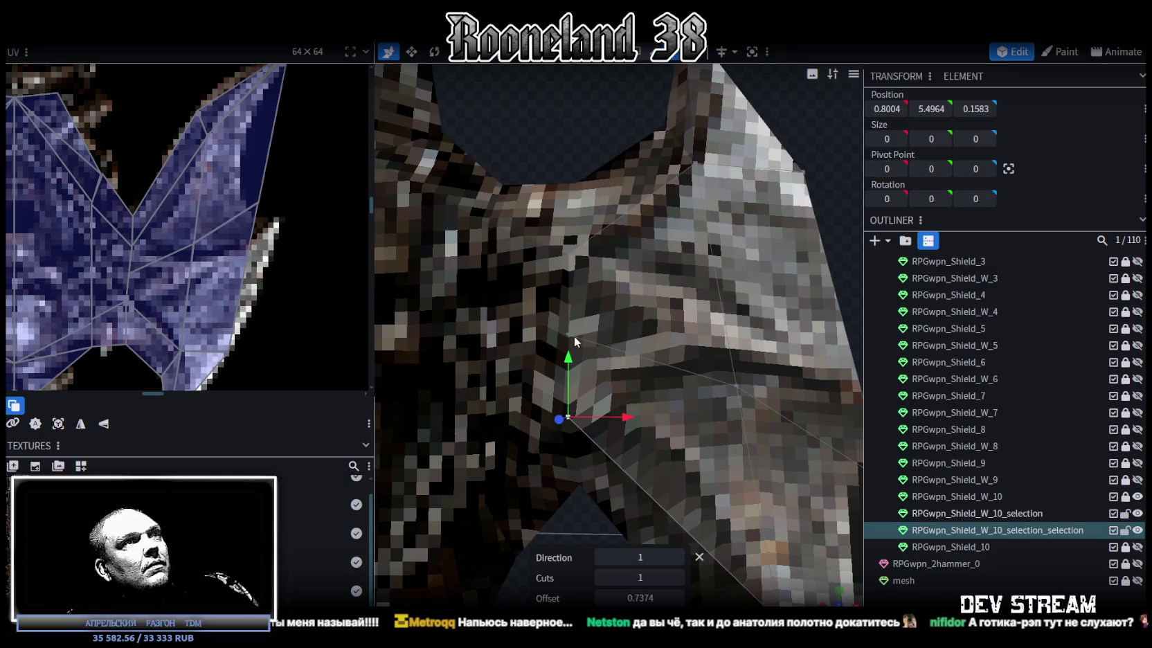
right_click(571, 339)
click(733, 336)
scroll(724, 291, down, 2)
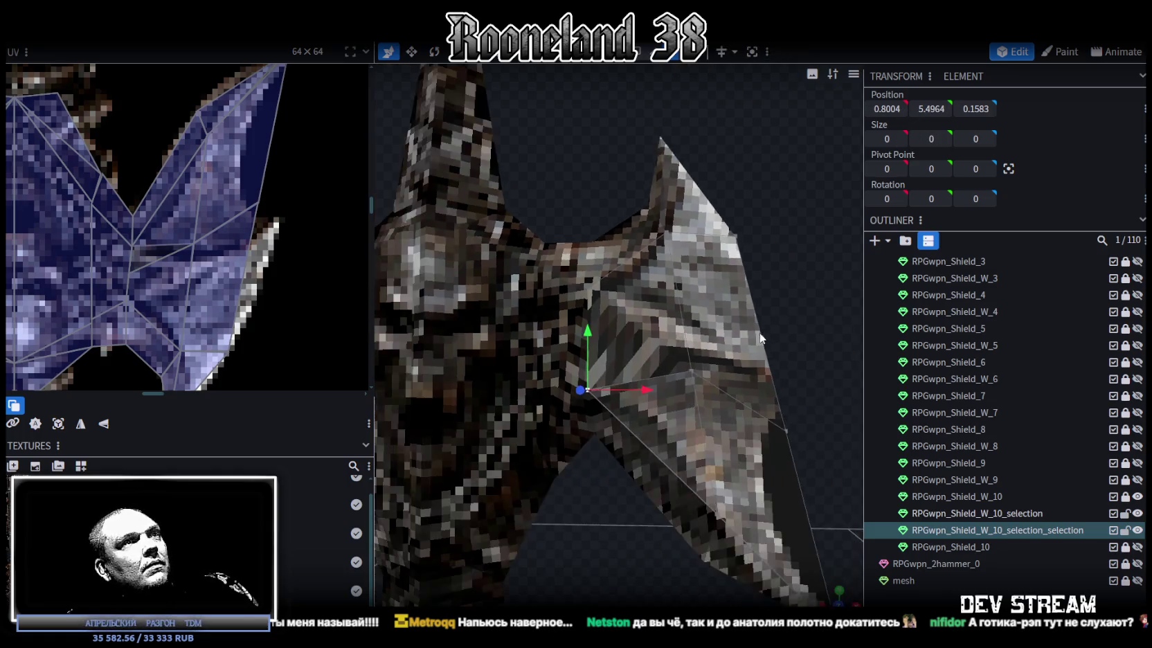
scroll(722, 272, down, 3)
- Merge the doubled vertices at the second blade point on the other side of the axe
drag(722, 272, 466, 274)
scroll(626, 350, up, 3)
scroll(661, 355, up, 2)
scroll(661, 355, up, 2)
scroll(680, 351, up, 2)
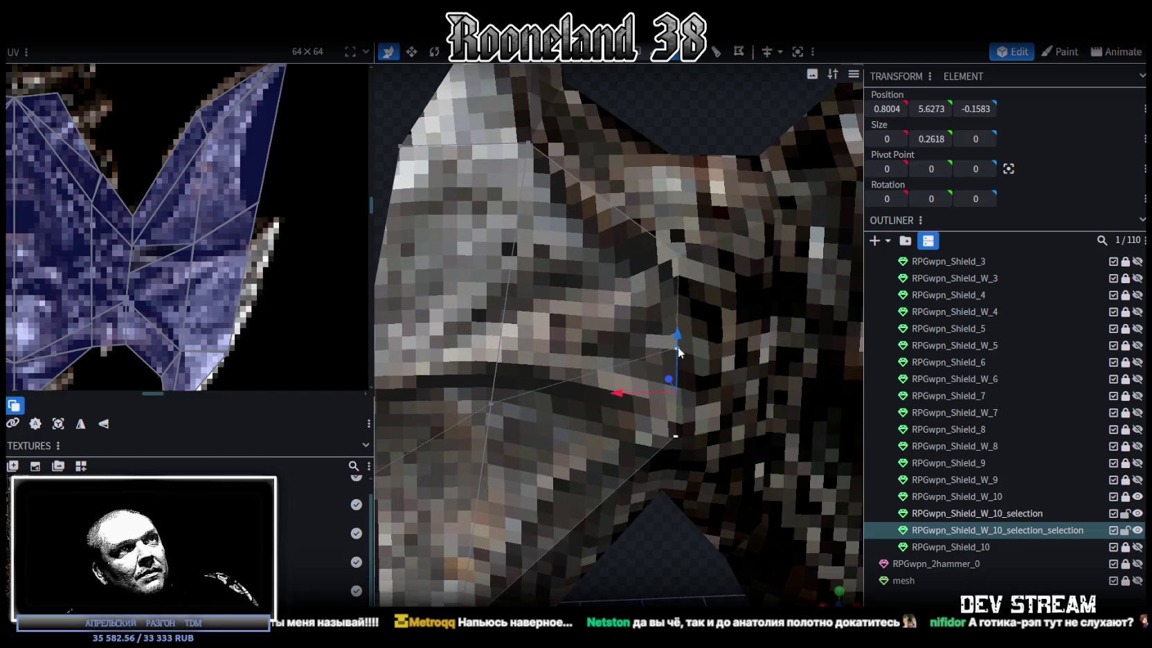
right_click(679, 352)
click(858, 334)
scroll(601, 369, down, 3)
scroll(538, 342, down, 2)
drag(537, 342, 801, 309)
scroll(141, 272, up, 2)
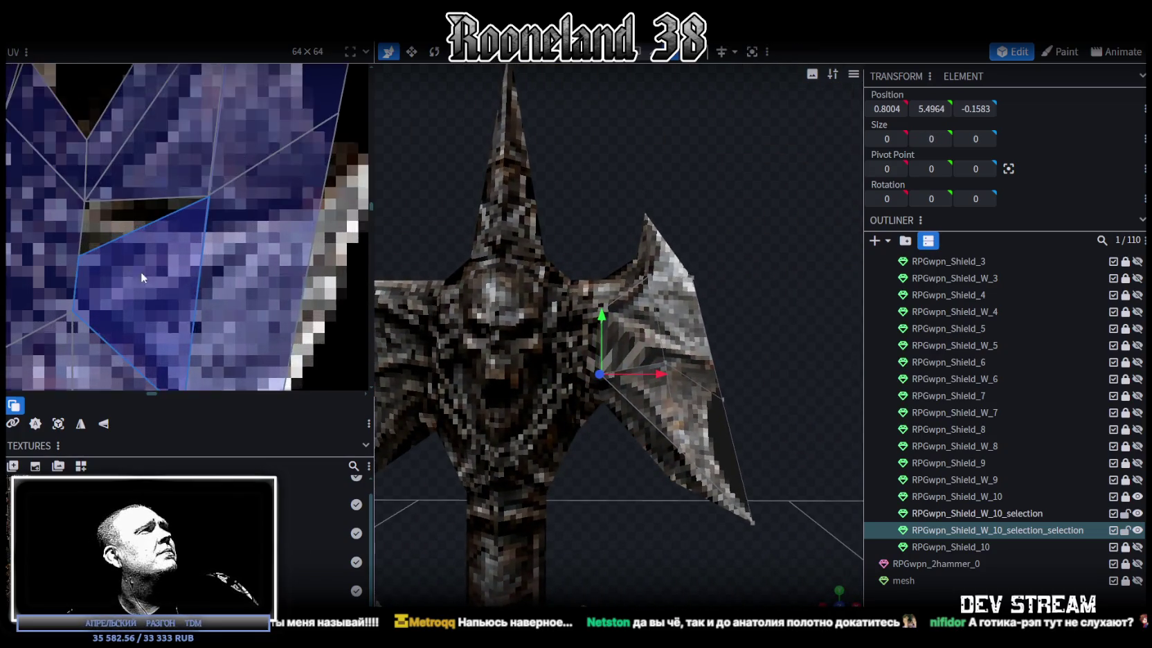
- Drag one wing UV point up to the top corner and nudge another slightly
scroll(140, 272, up, 2)
click(141, 243)
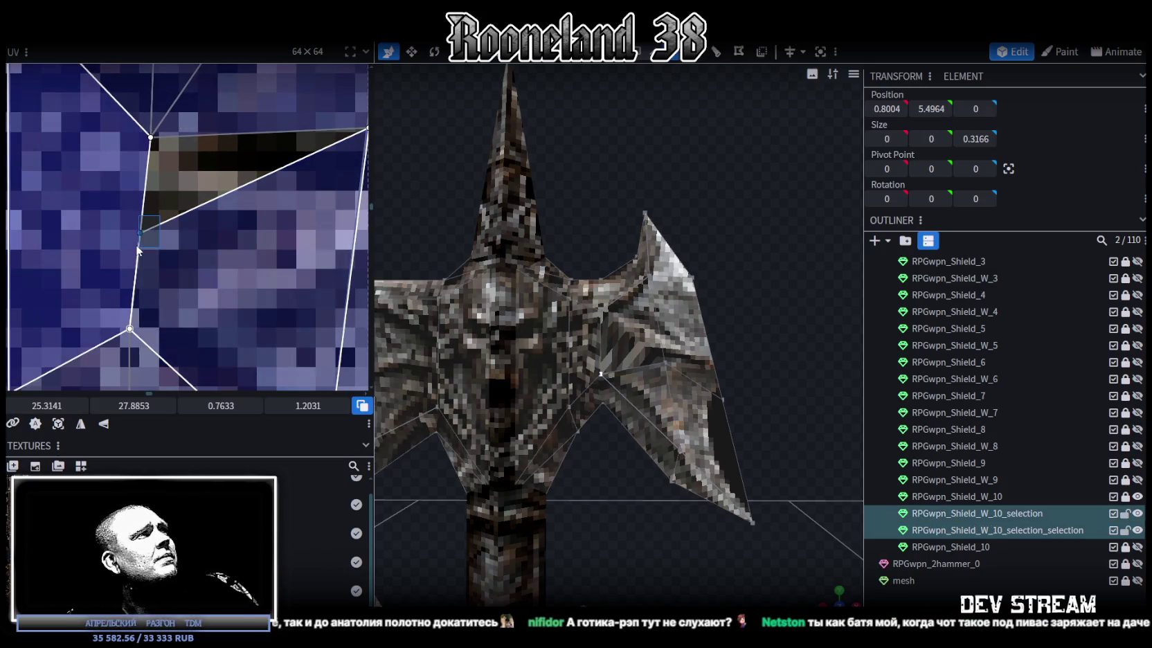
drag(140, 234, 148, 138)
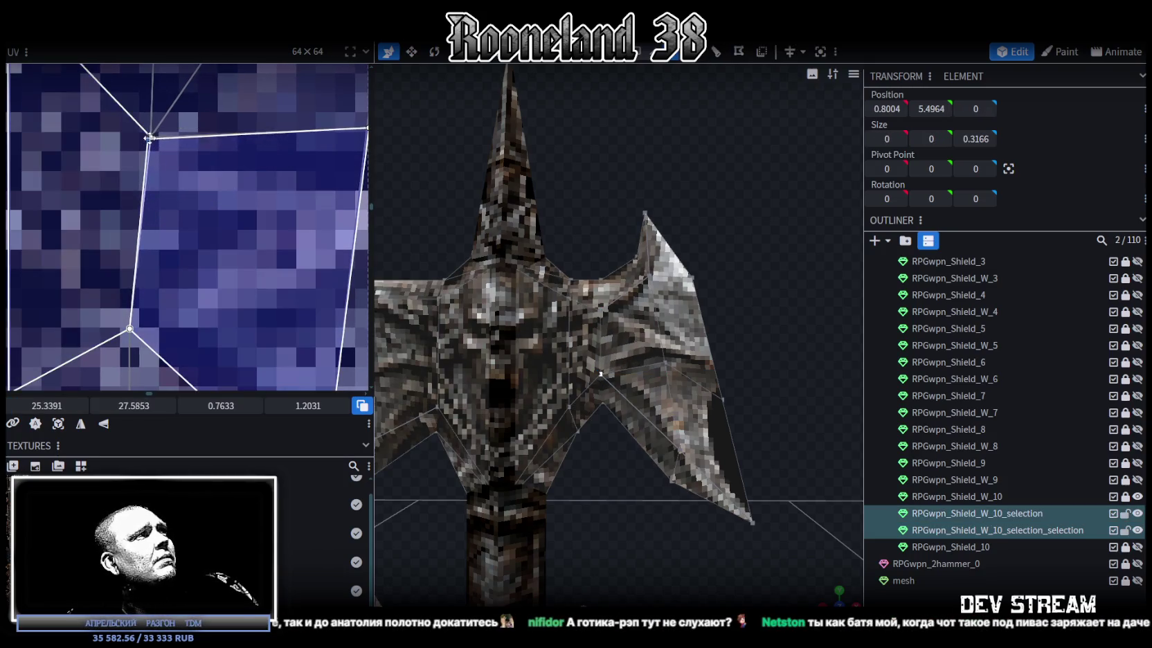
scroll(186, 178, down, 3)
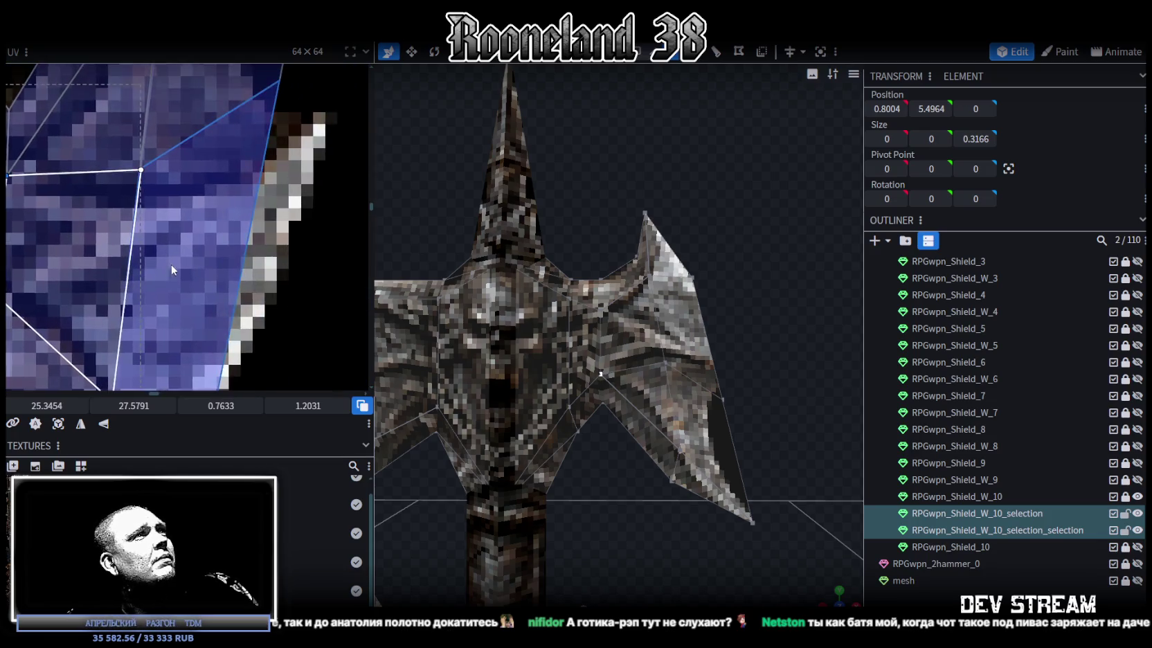
scroll(201, 267, down, 3)
scroll(274, 276, up, 2)
scroll(251, 218, up, 3)
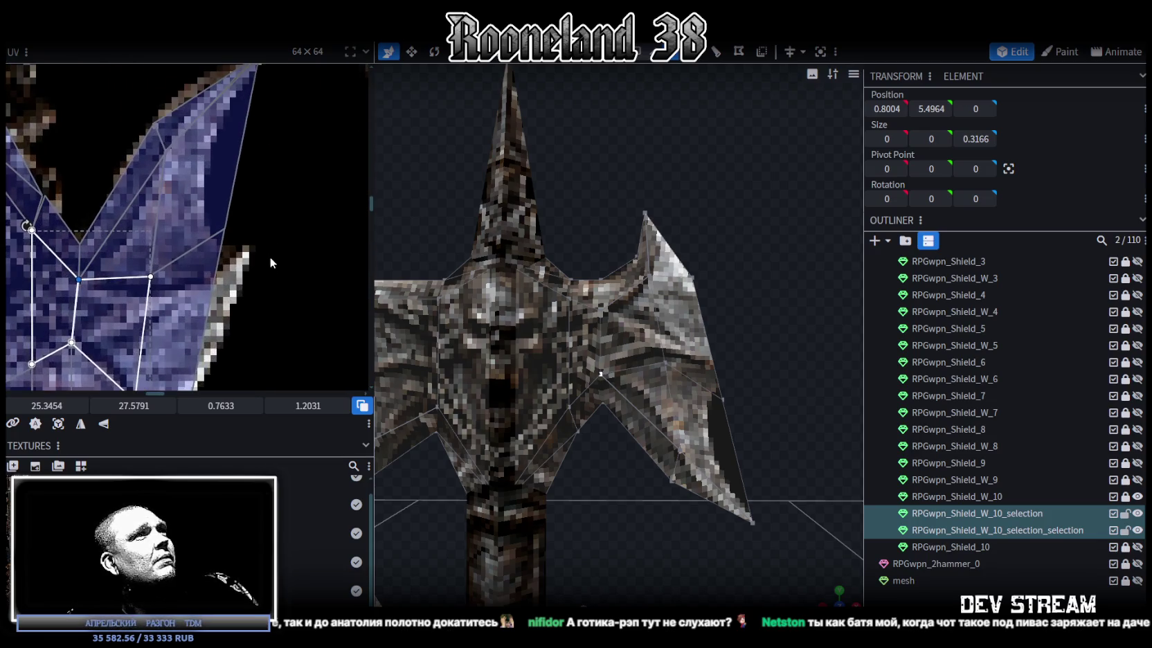
click(227, 229)
drag(226, 229, 229, 231)
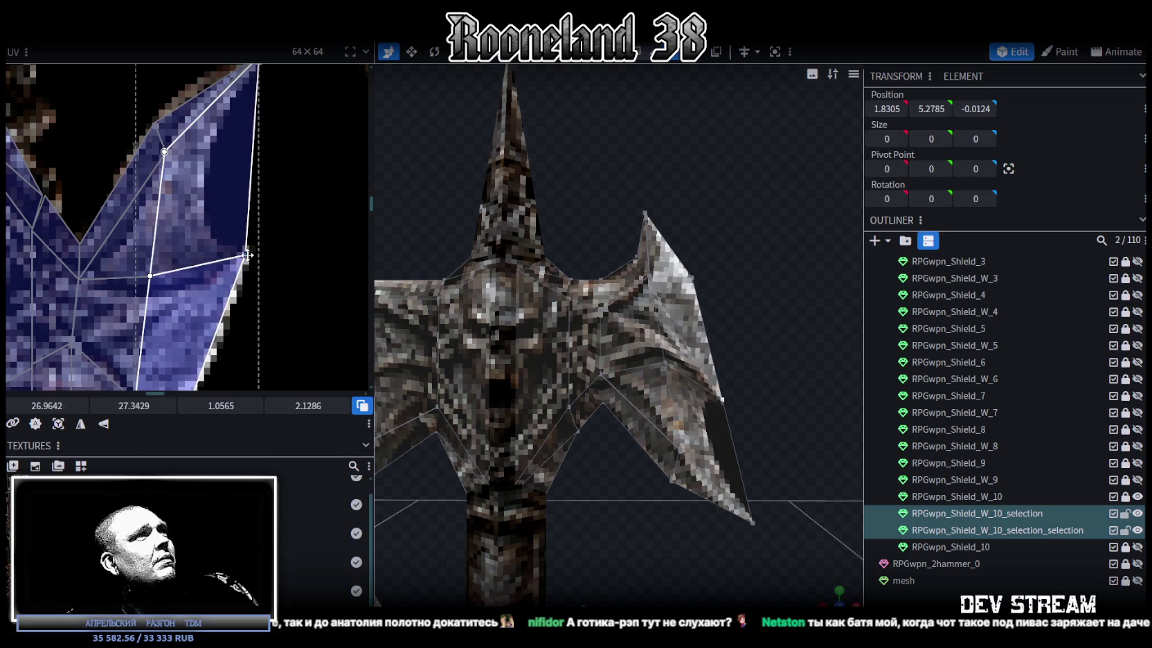
- Shift a group of wing UV points right and down, then select only RPGwpn_Shield_W_10_selection_selection
scroll(265, 286, down, 3)
click(217, 232)
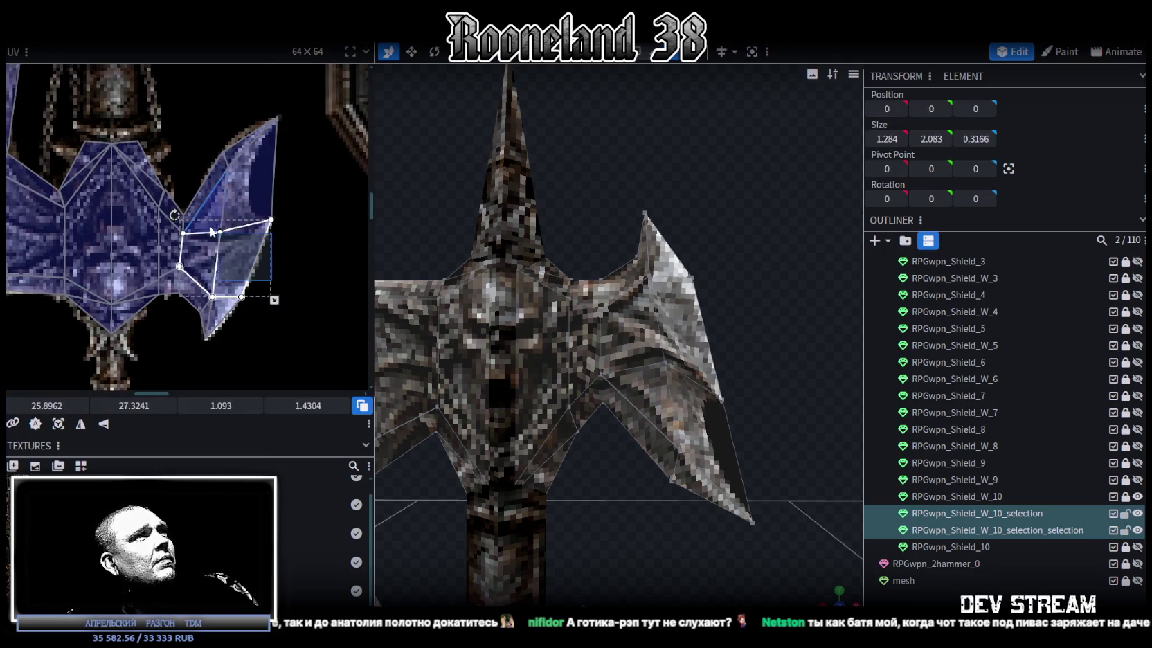
drag(218, 230, 235, 237)
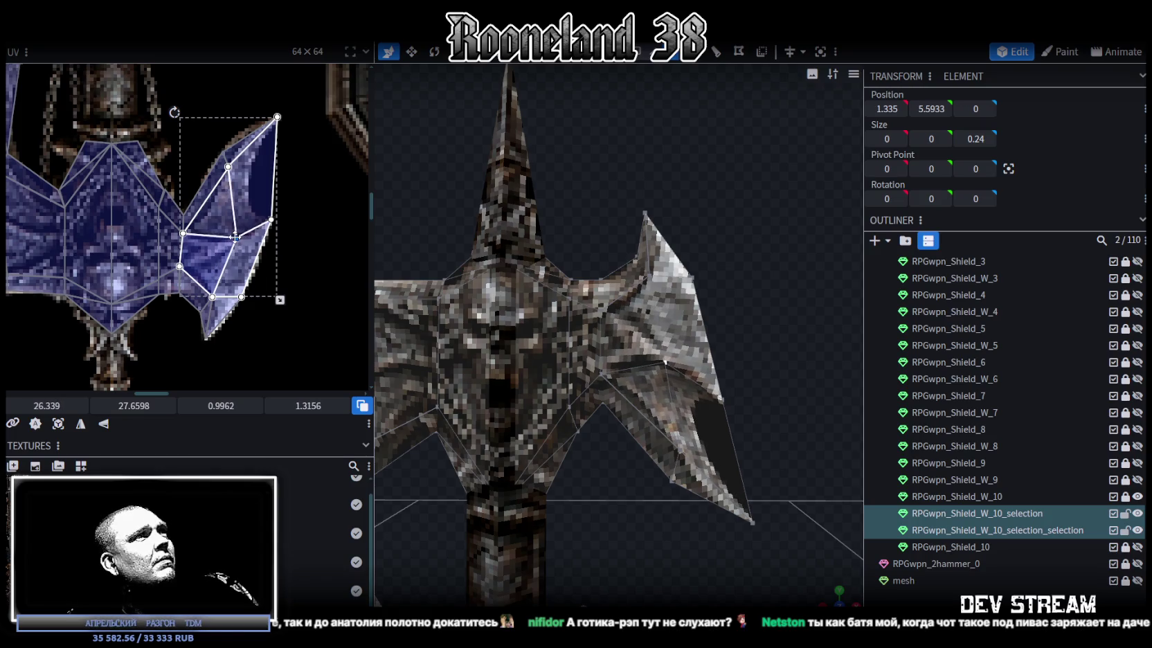
drag(770, 383, 716, 311)
click(717, 310)
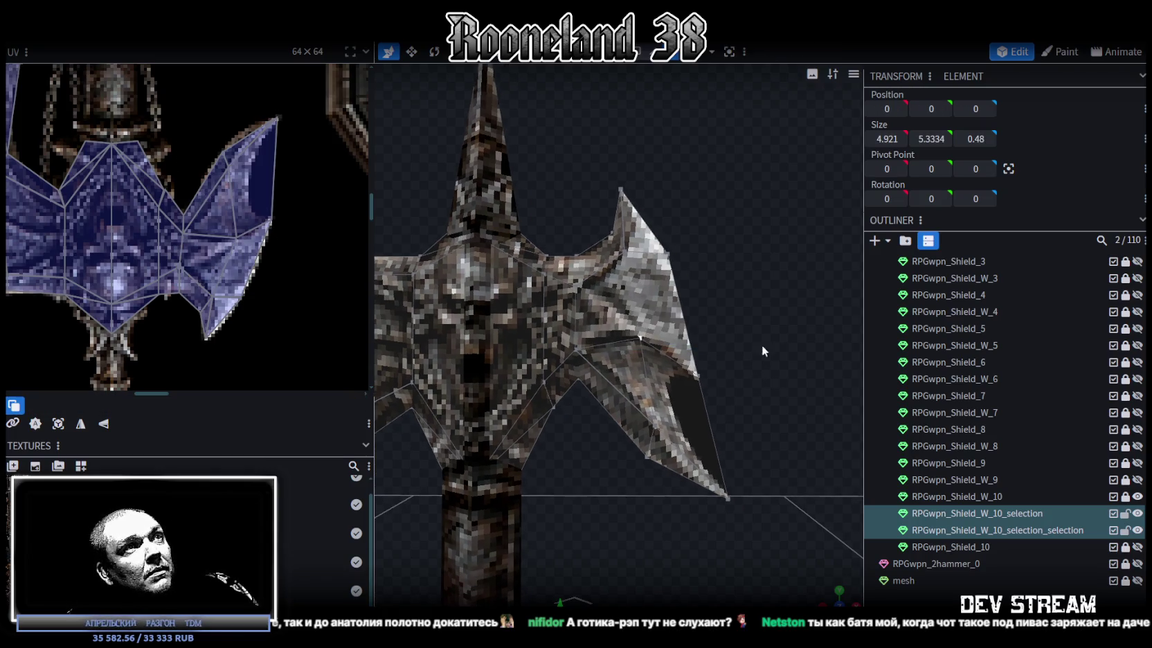
drag(761, 345, 728, 312)
mouse_move(626, 356)
mouse_down()
mouse_move(742, 428)
mouse_move(755, 382)
mouse_up()
scroll(740, 426, down, 5)
scroll(647, 331, up, 2)
click(648, 331)
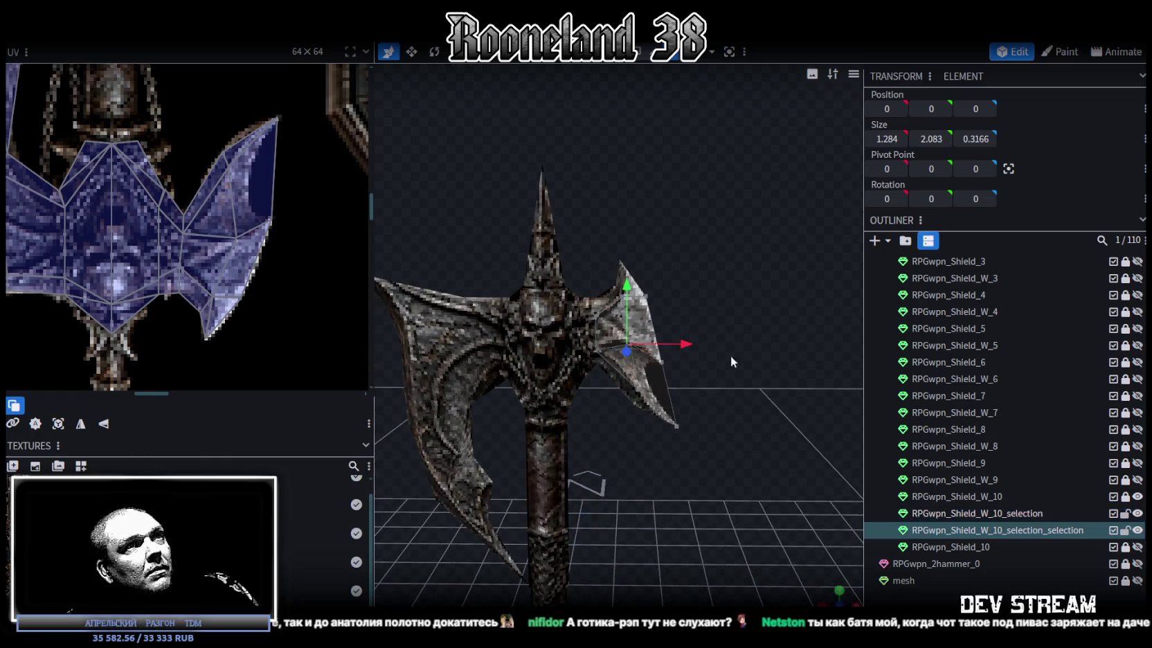
- Adjust the wing-tip vertex pair: lower 0.1, push outward on X, raise 0.1
click(649, 330)
scroll(734, 415, up, 3)
scroll(736, 405, down, 5)
scroll(746, 388, up, 5)
drag(648, 297, 648, 300)
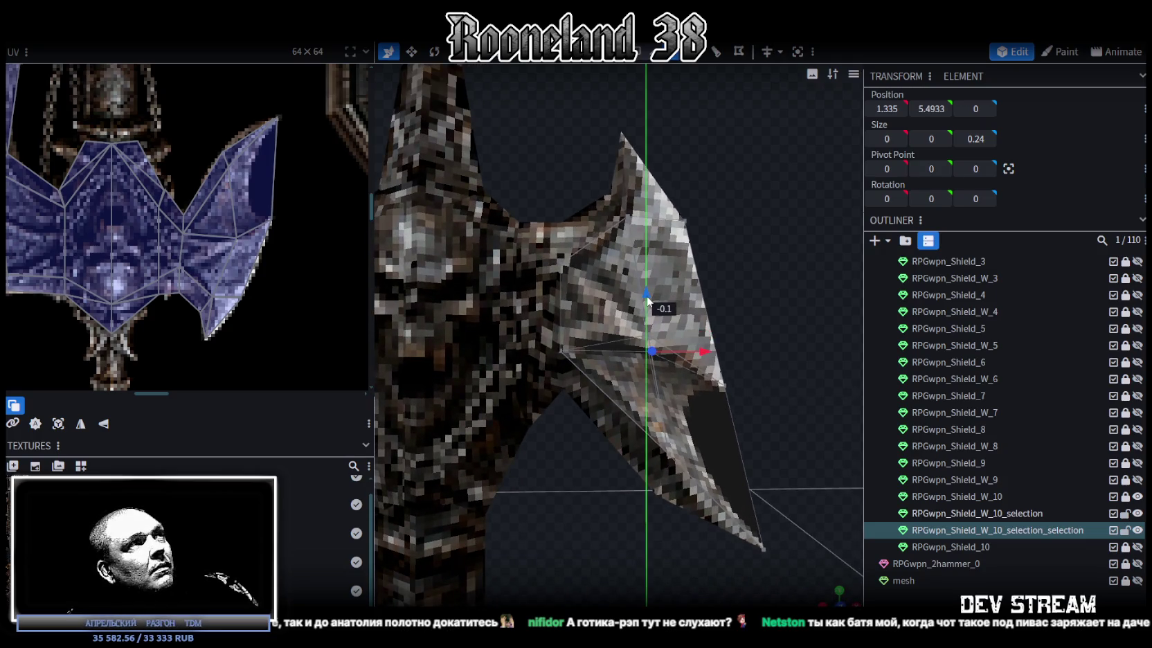
drag(703, 353, 738, 338)
drag(680, 291, 678, 274)
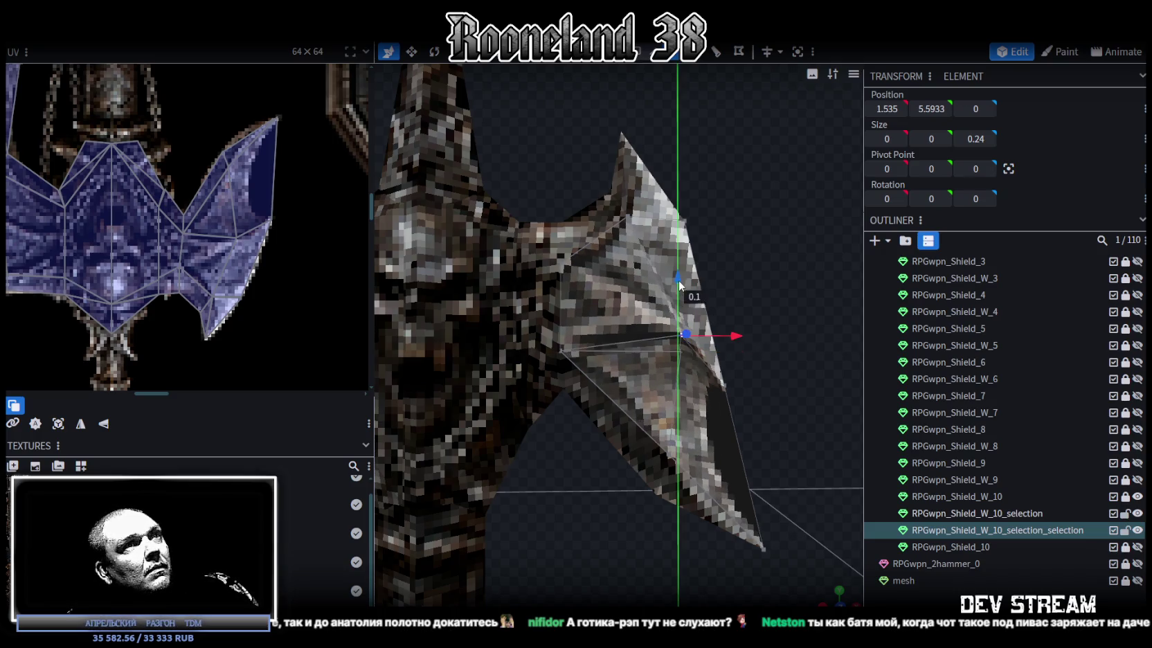
mouse_move(796, 377)
mouse_down()
mouse_move(690, 398)
mouse_move(740, 362)
mouse_up()
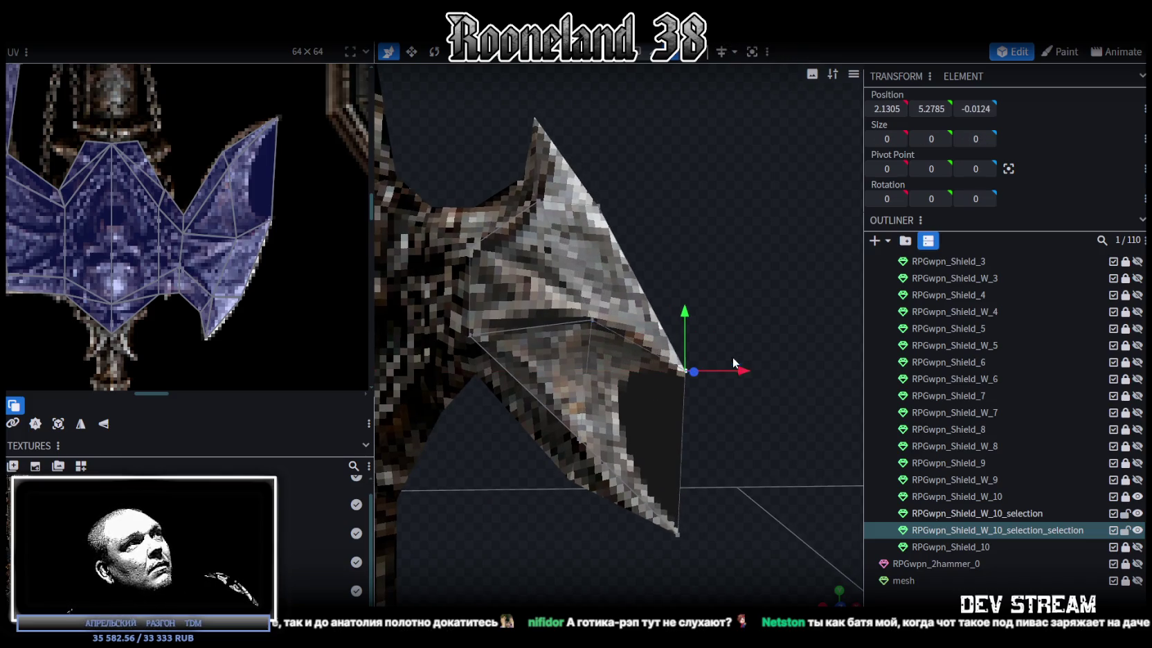
- Move the outer point to 2.1305, 5.3785 in 0.1 steps, undoing one stray move
drag(754, 367, 737, 364)
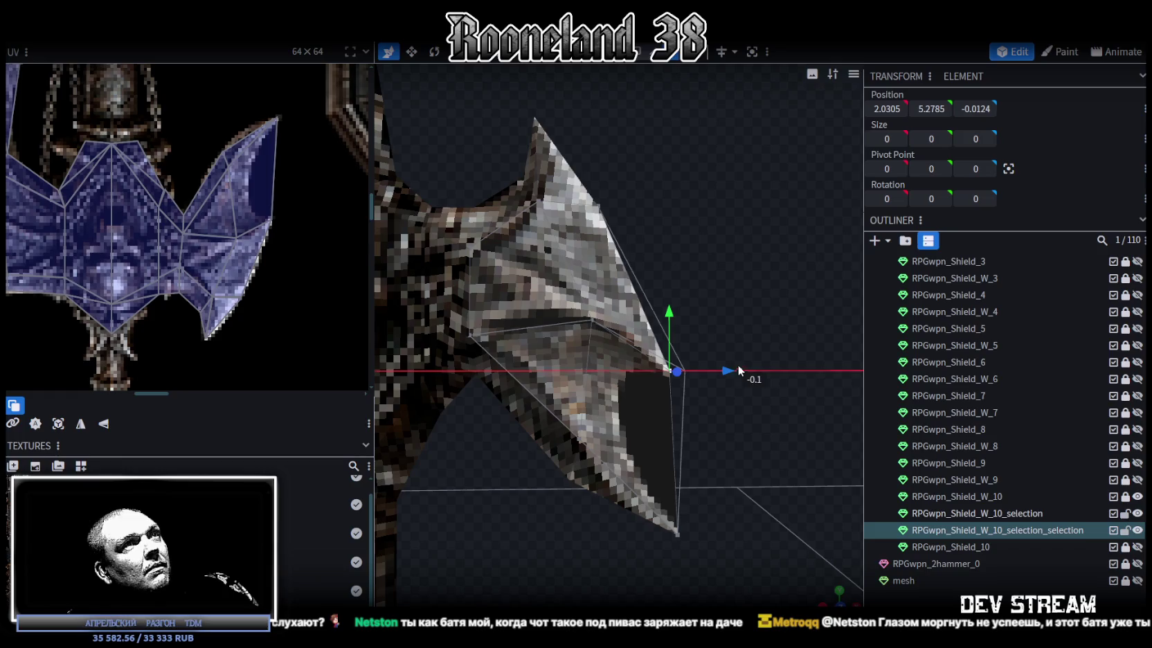
click(612, 205)
drag(664, 209, 670, 210)
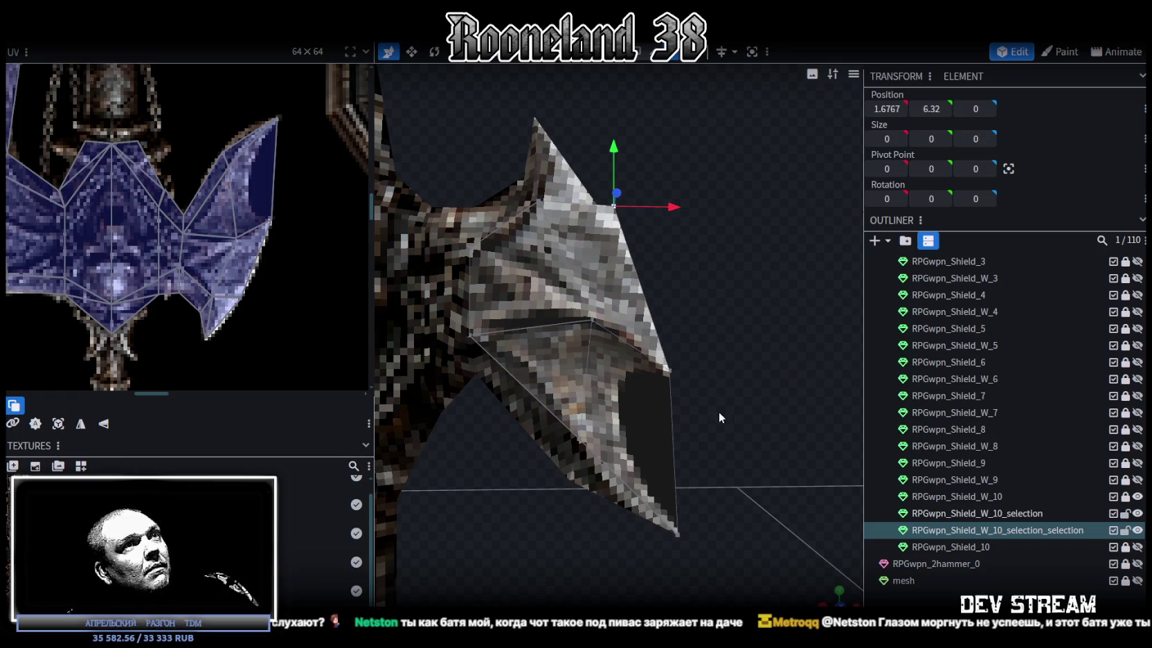
key(ctrl+z)
key(ctrl+z)
mouse_move(685, 312)
mouse_down()
mouse_move(681, 287)
mouse_move(678, 374)
mouse_up()
scroll(681, 287, up, 2)
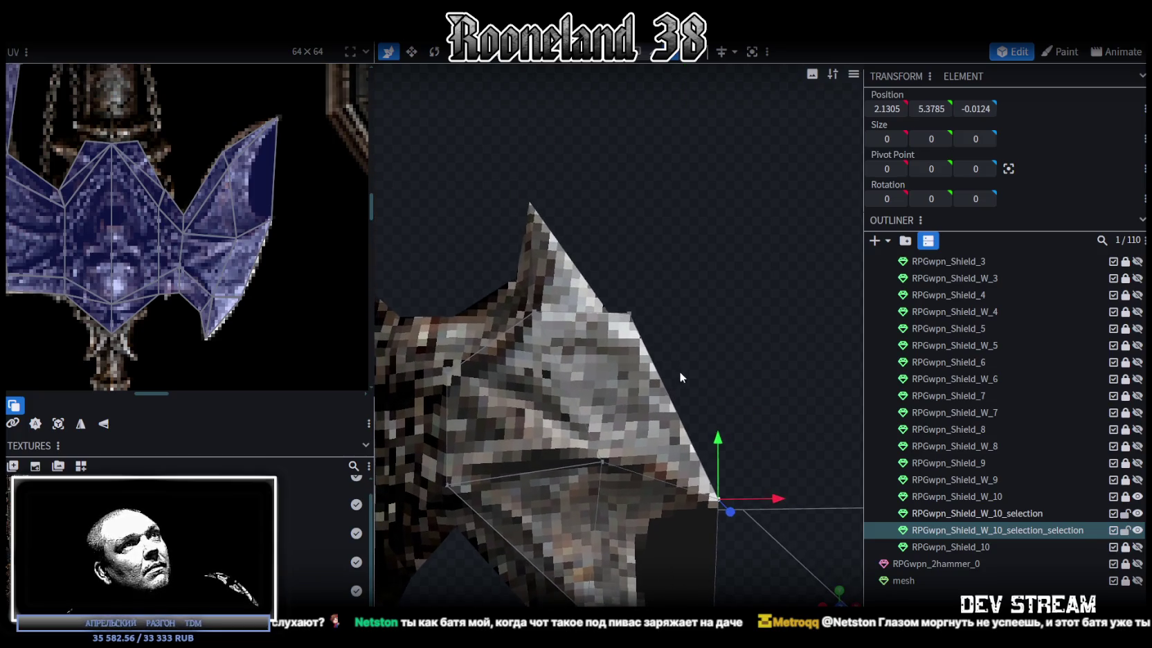
mouse_move(678, 309)
mouse_down()
mouse_move(668, 310)
mouse_move(735, 432)
mouse_up()
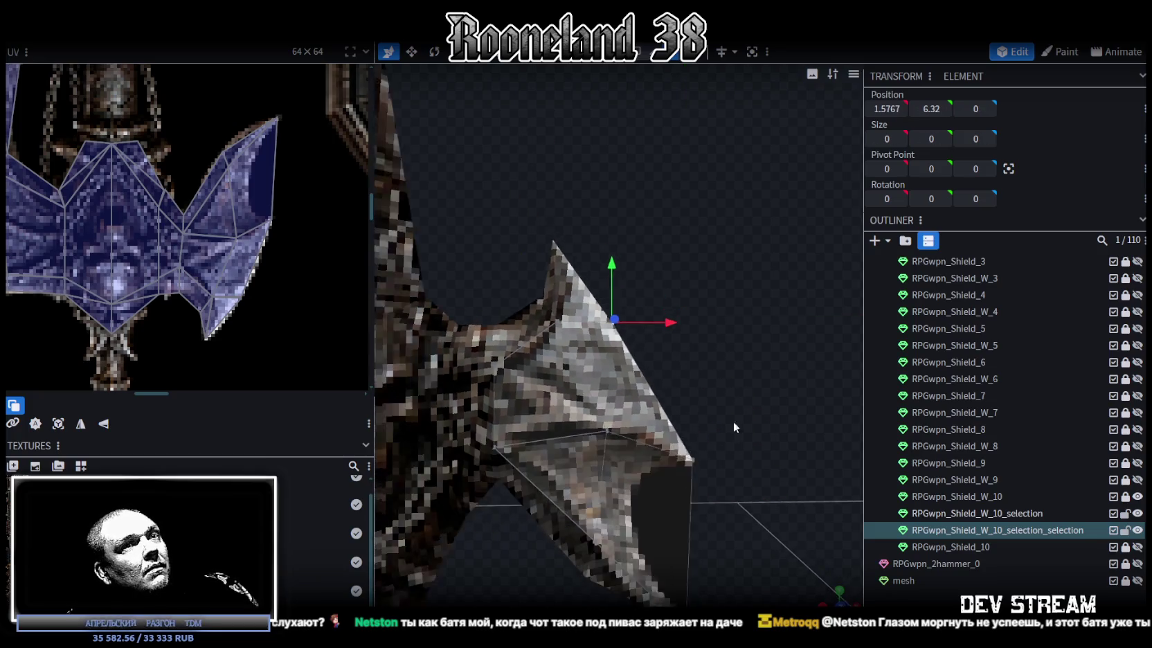
- Merge the split-off blade mesh back into RPGwpn_Shield_W_10_selection
ctrl+click(1001, 516)
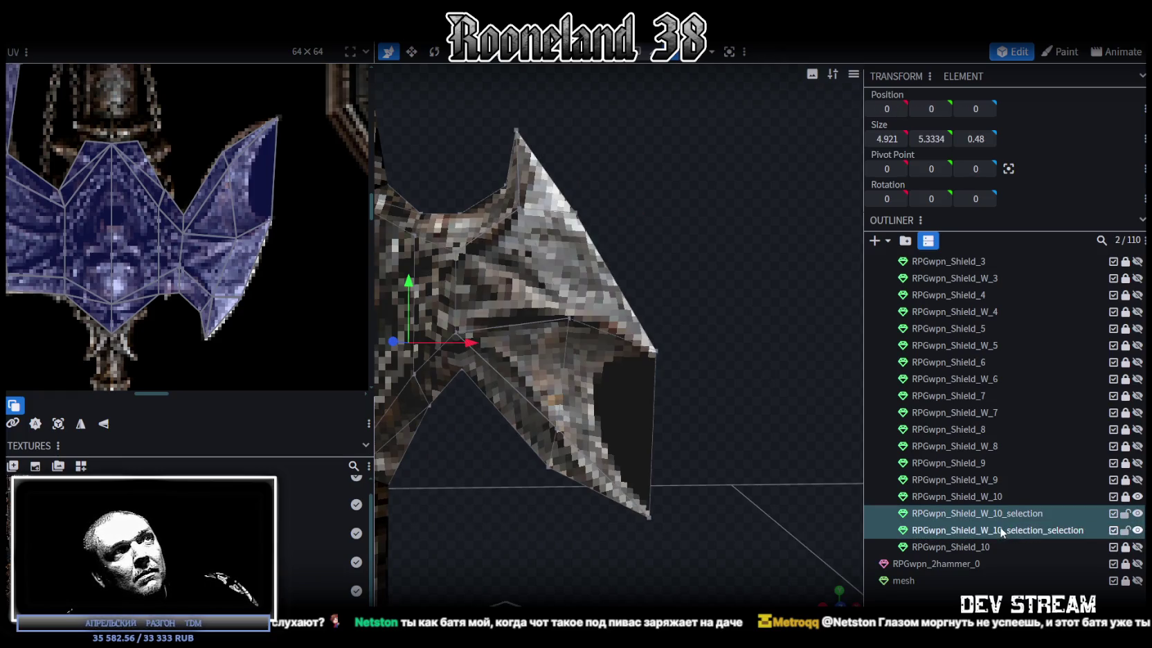
scroll(995, 528, down, 1)
right_click(965, 476)
click(990, 454)
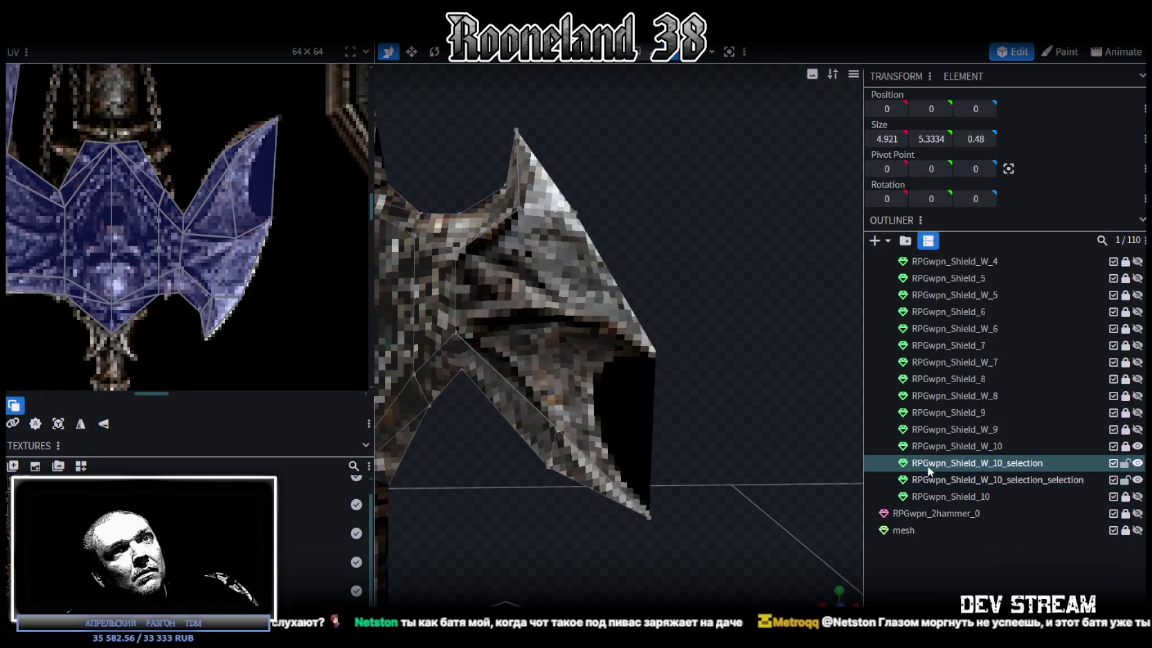
right_click(958, 479)
click(1001, 246)
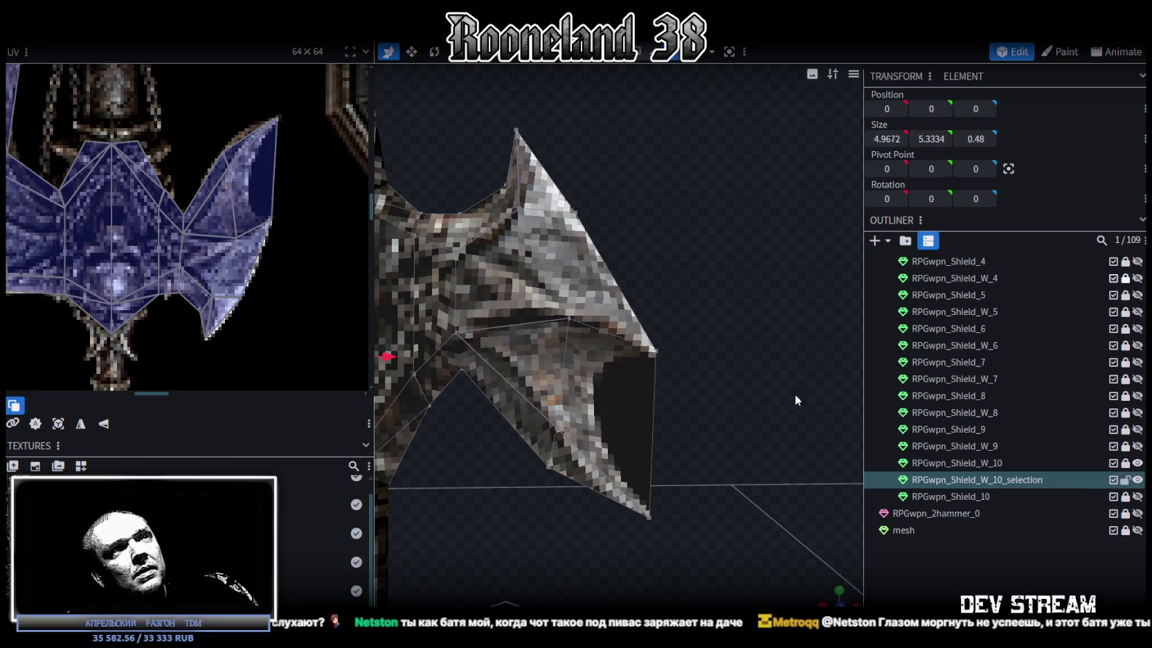
scroll(794, 394, down, 3)
drag(680, 443, 685, 219)
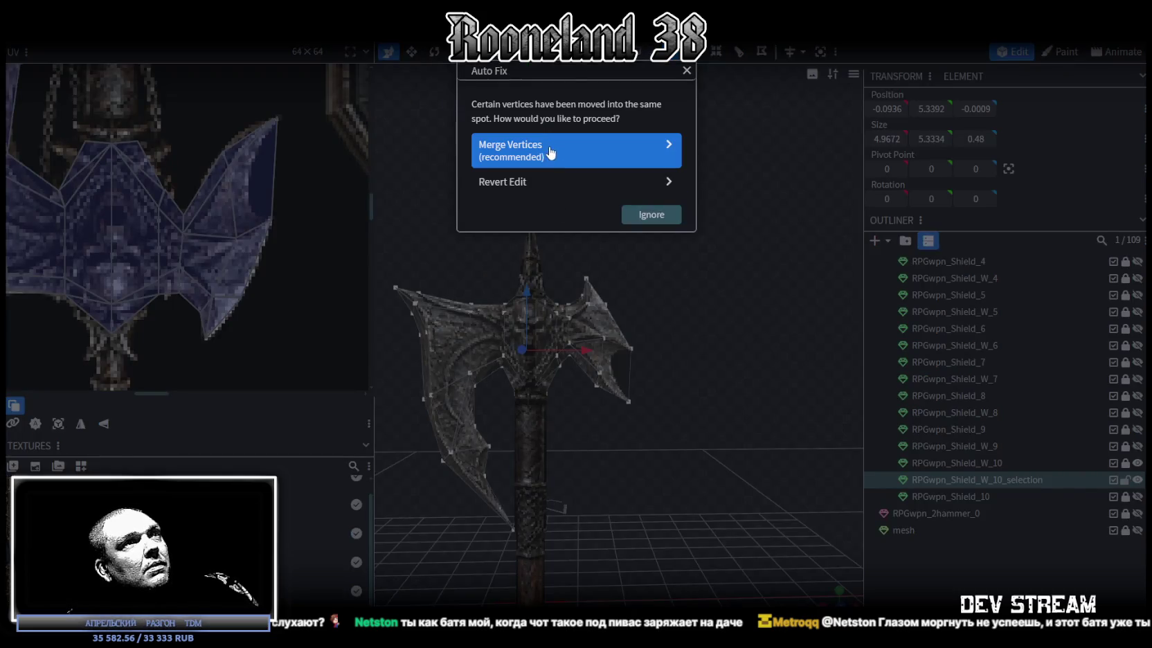
- Fuse the 10 overlapping vertices in the Auto Fix prompt
click(550, 147)
scroll(628, 410, up, 2)
scroll(628, 410, up, 1)
scroll(682, 410, up, 1)
scroll(681, 409, up, 2)
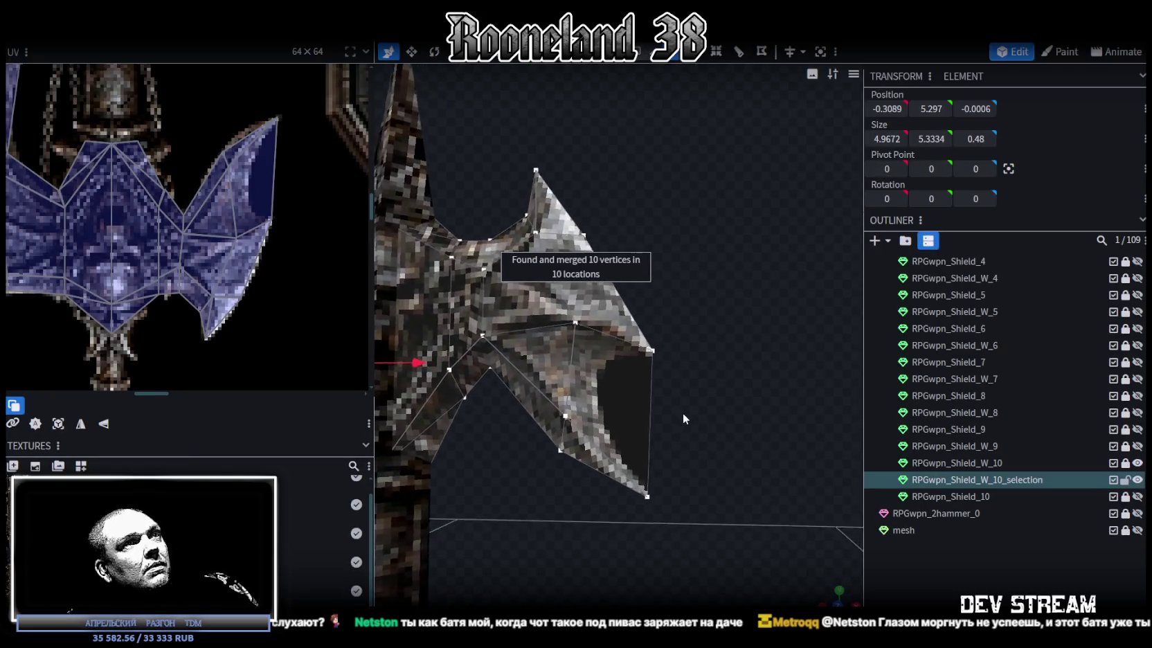
click(656, 64)
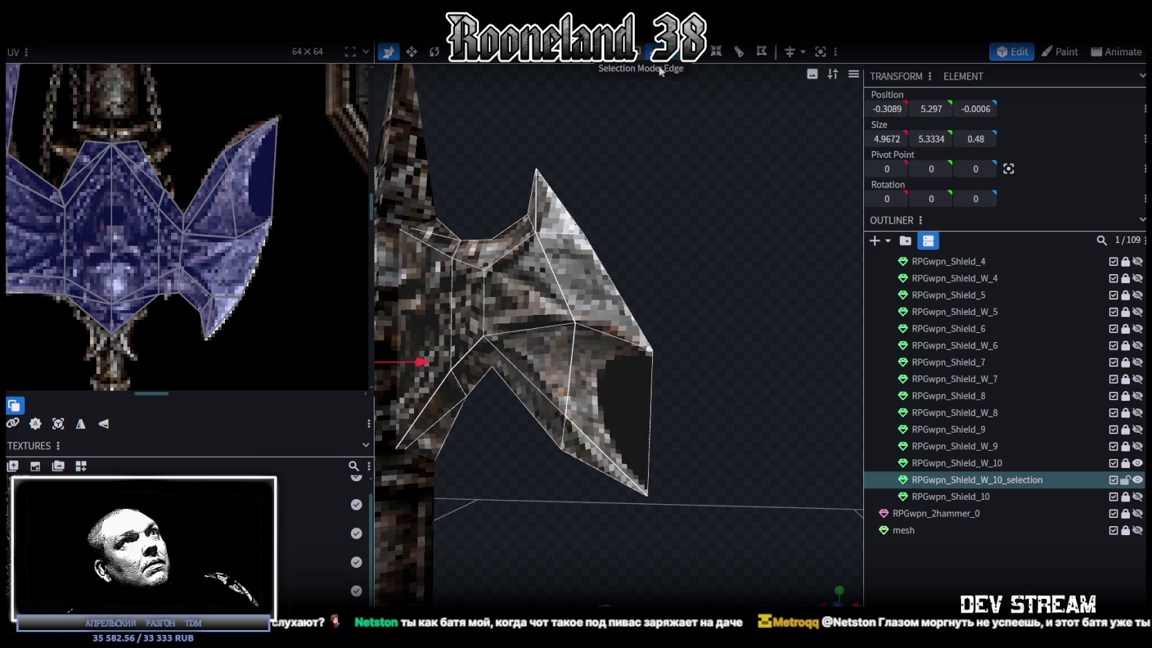
- Cut a new edge loop through the wing and move the blade tip's inner-corner vertex inward on X
click(655, 398)
drag(695, 387, 704, 389)
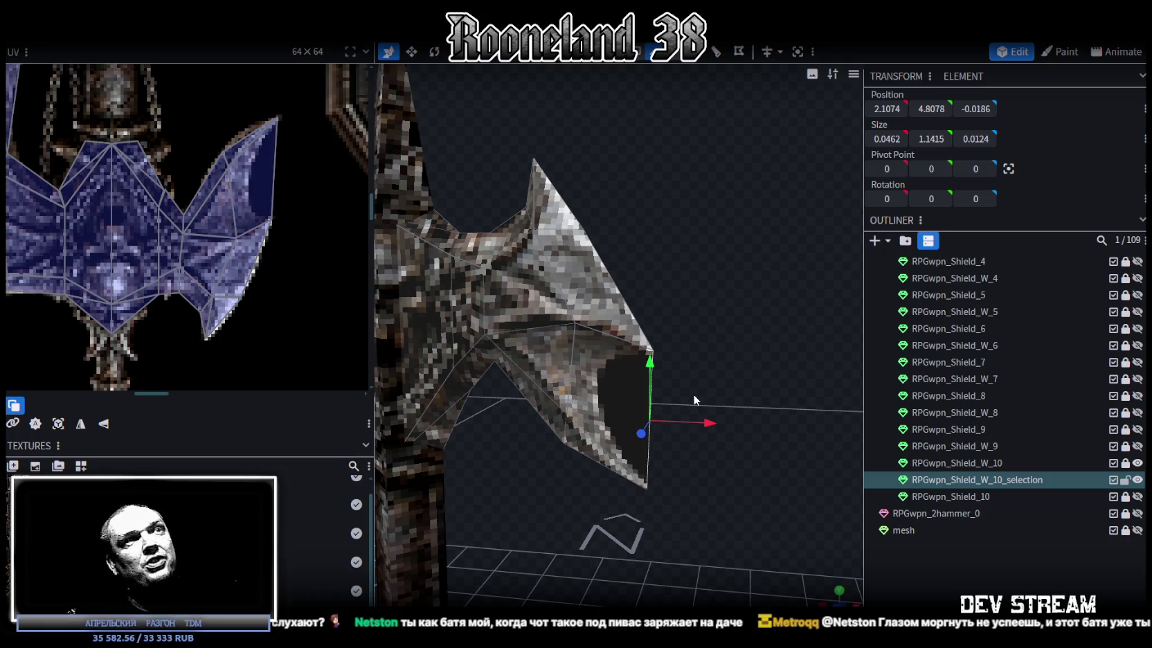
click(718, 56)
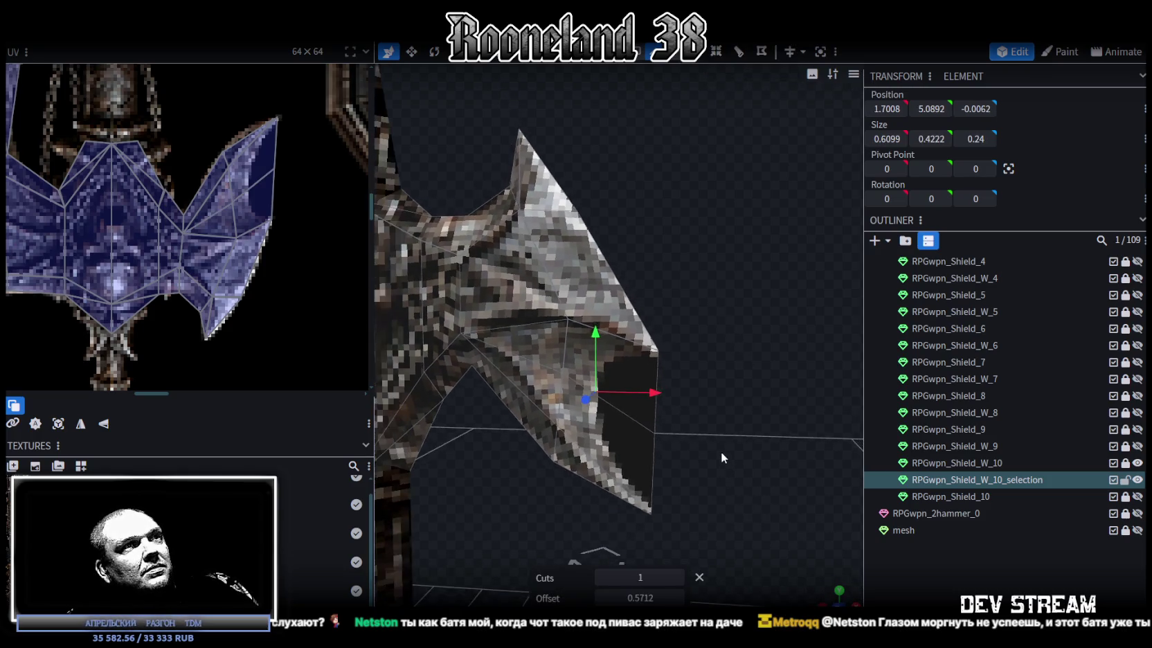
right_drag(721, 452, 755, 421)
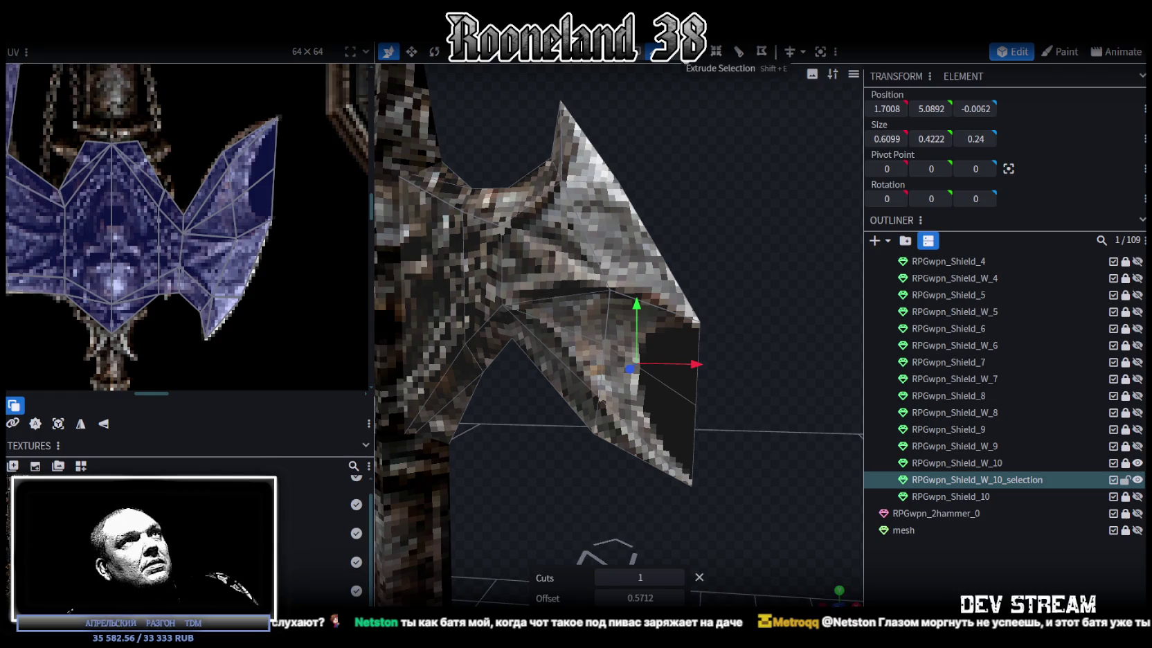
drag(727, 430, 663, 376)
mouse_move(757, 412)
mouse_down()
mouse_move(644, 348)
mouse_move(638, 315)
mouse_up()
click(641, 351)
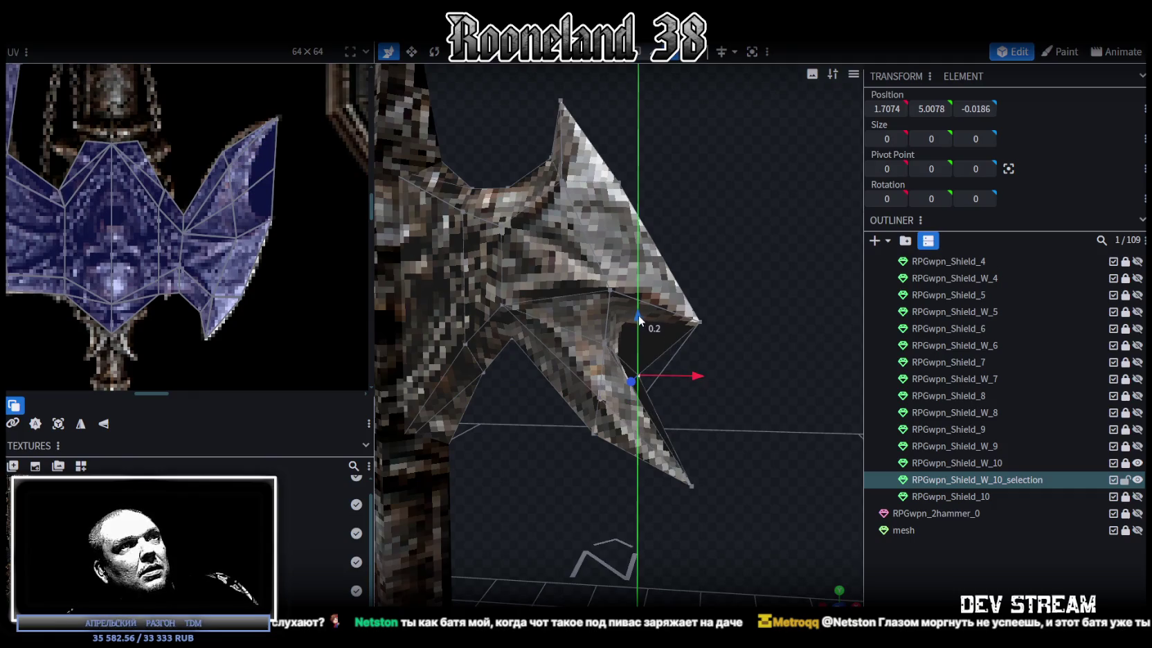
mouse_move(683, 345)
mouse_down()
mouse_move(674, 417)
mouse_move(508, 395)
mouse_move(480, 415)
mouse_move(711, 414)
mouse_move(648, 341)
mouse_up()
- Select various vertices around the blade tip, checking the reshaped notch from several angles
click(638, 286)
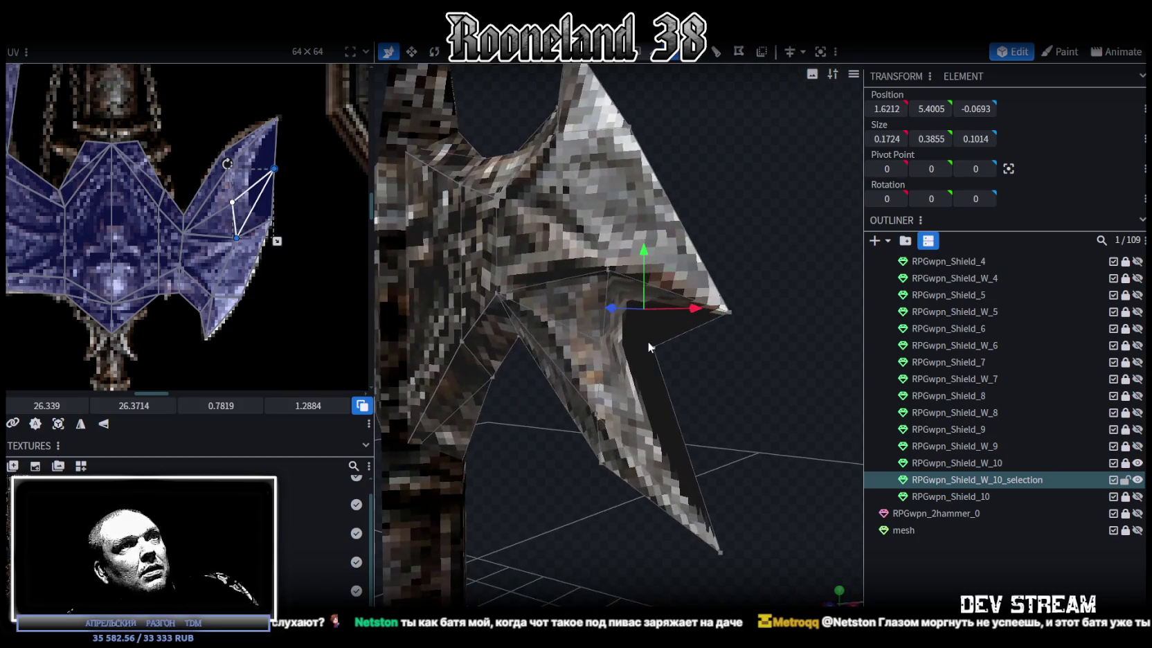
click(612, 272)
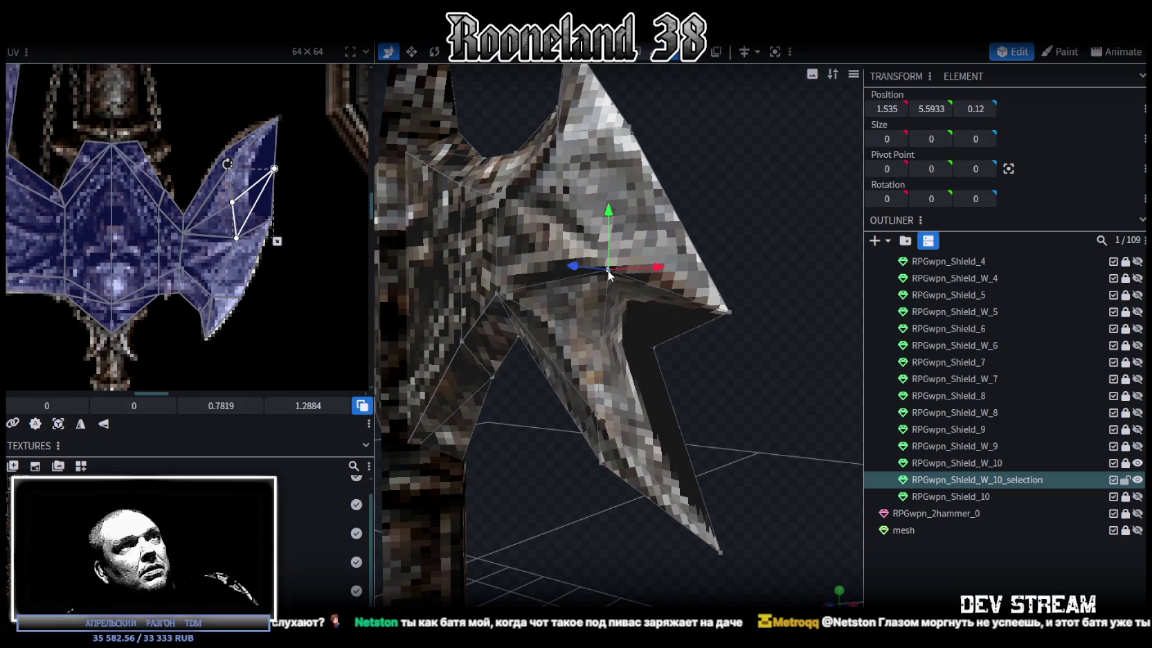
click(653, 348)
mouse_move(752, 416)
mouse_down()
mouse_move(668, 387)
mouse_move(770, 402)
mouse_up()
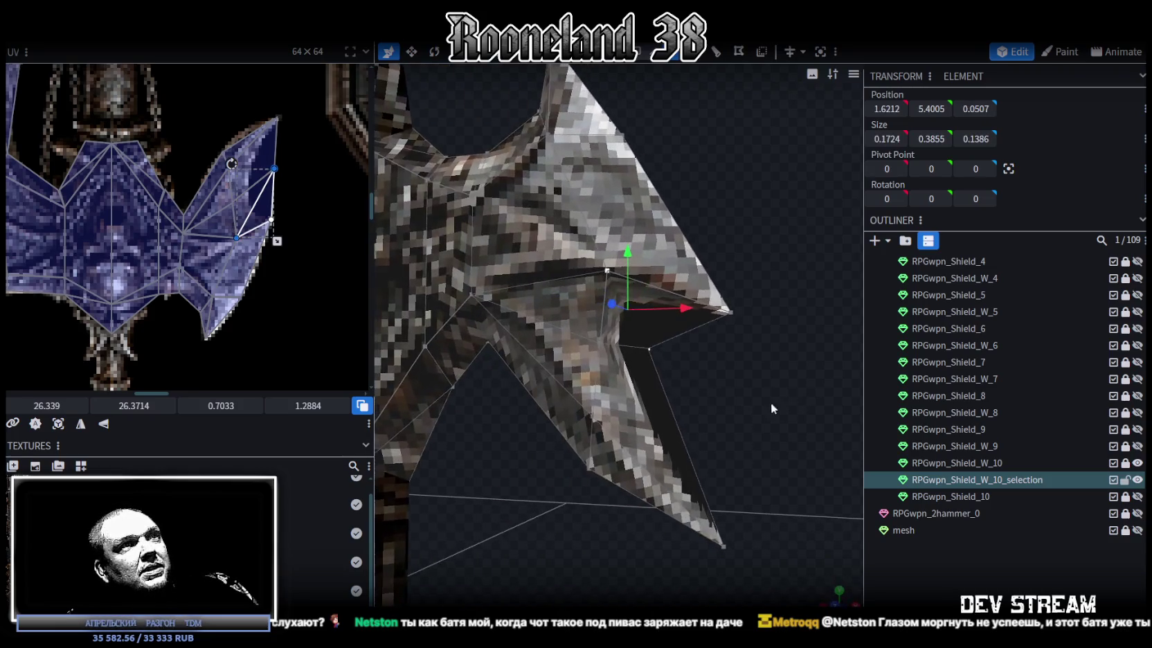
click(652, 340)
click(655, 353)
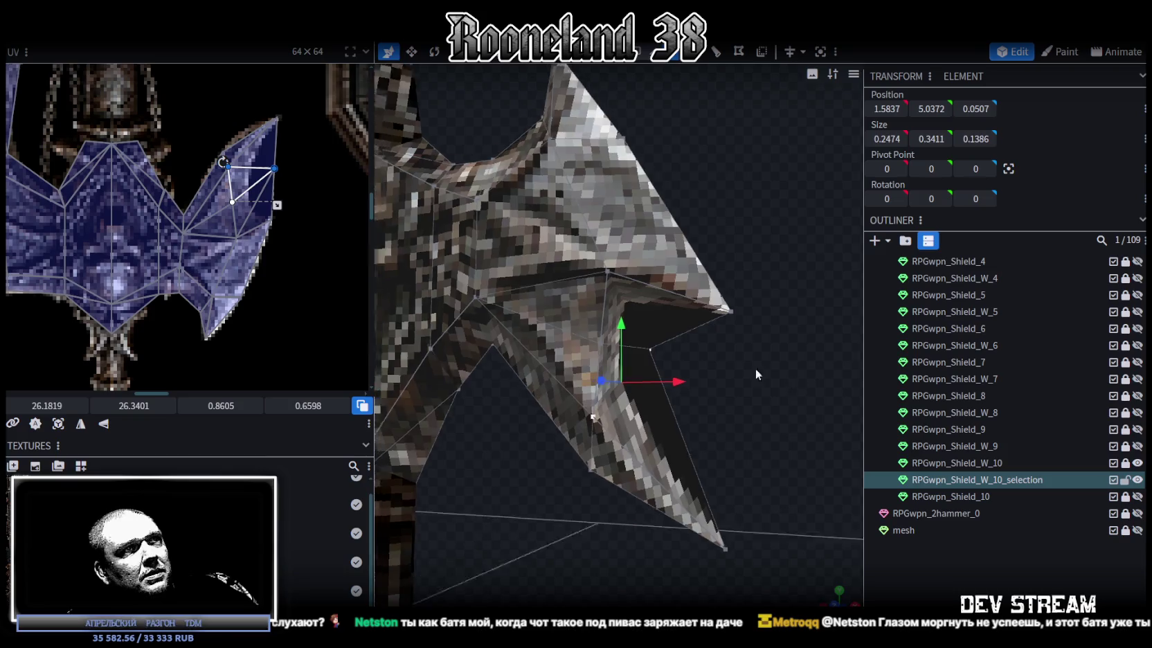
drag(755, 368, 518, 376)
click(612, 345)
click(661, 407)
mouse_move(661, 407)
mouse_down()
mouse_move(654, 418)
mouse_move(416, 325)
mouse_up()
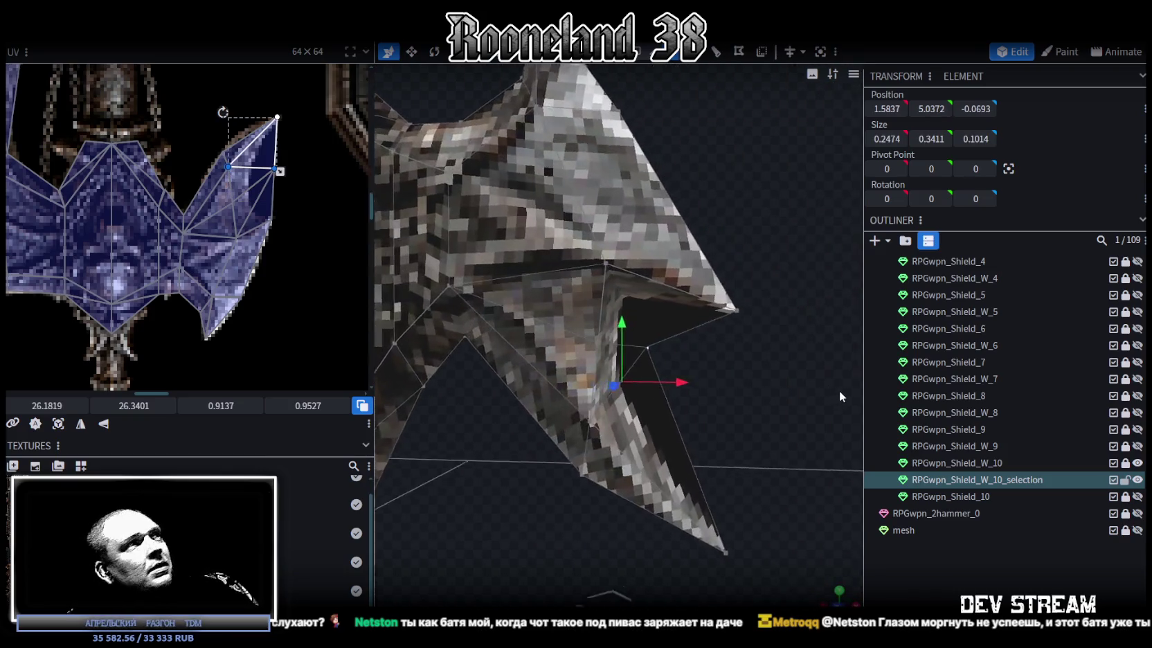
scroll(319, 221, up, 2)
scroll(316, 232, up, 1)
- Realign the tip's UV corners, then nudge the piece 0.1 left to 1.6074, 5.2078, -0.0186
click(291, 214)
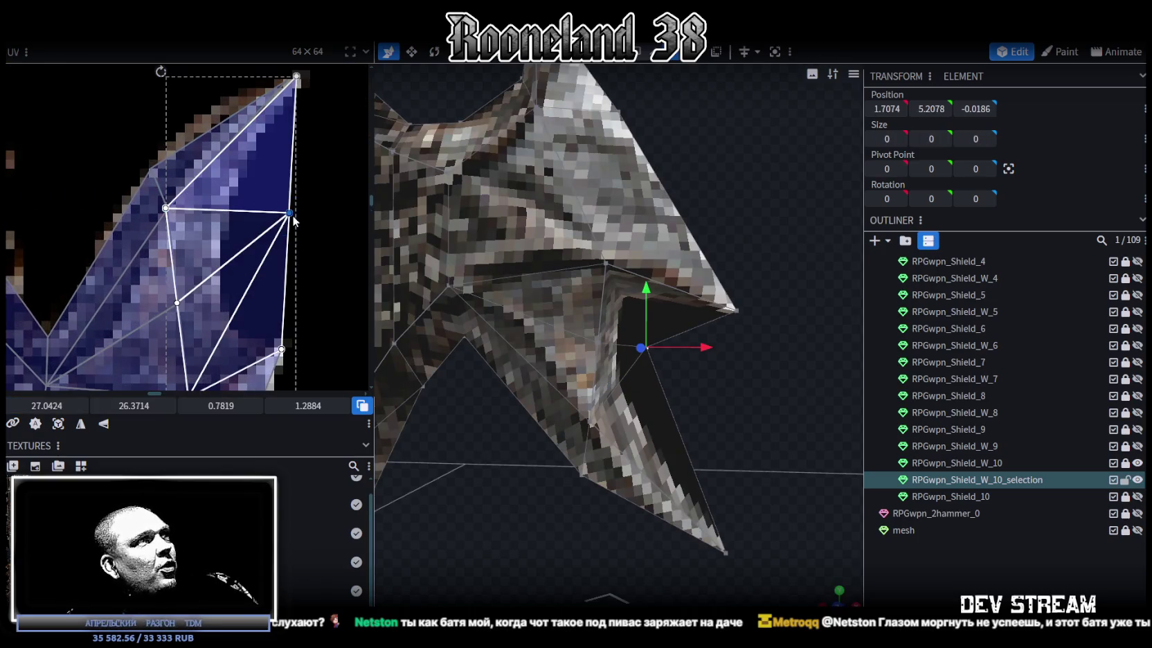
drag(290, 213, 213, 280)
mouse_move(699, 377)
mouse_down()
mouse_move(744, 394)
mouse_move(724, 358)
mouse_move(691, 380)
mouse_up()
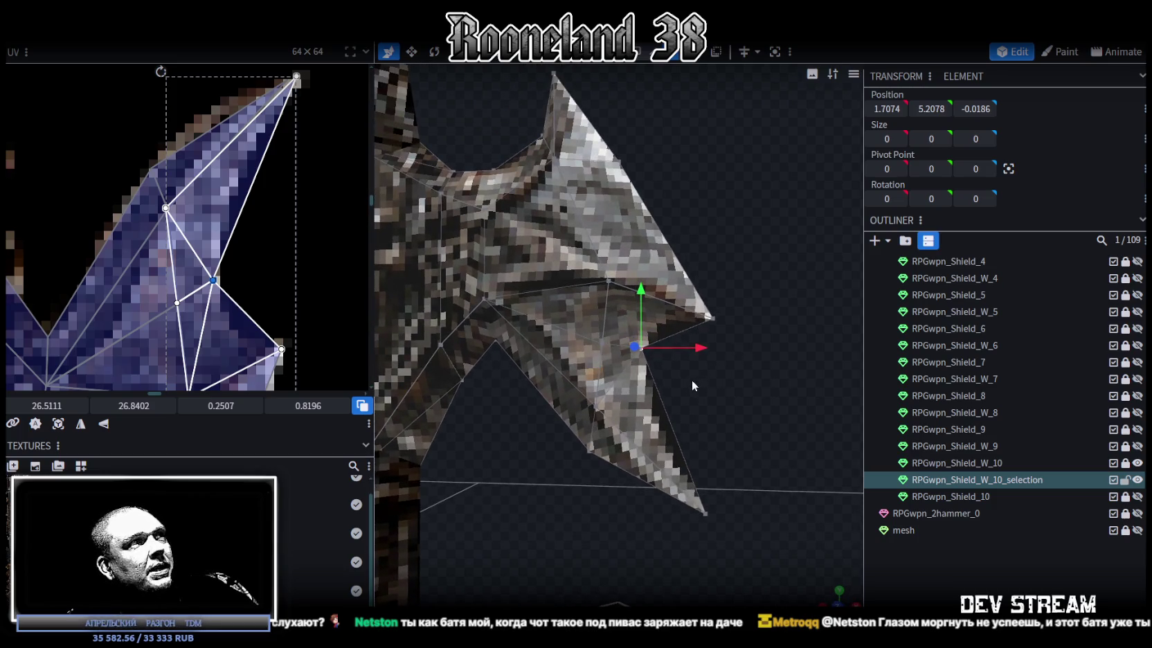
click(687, 389)
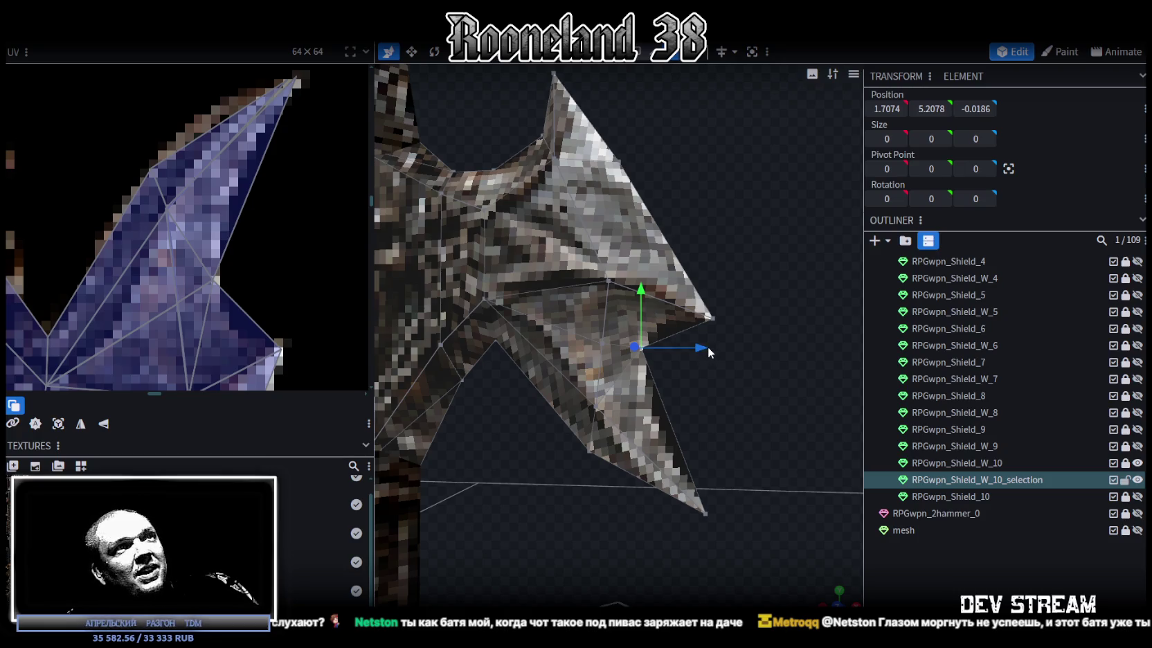
drag(718, 346, 690, 348)
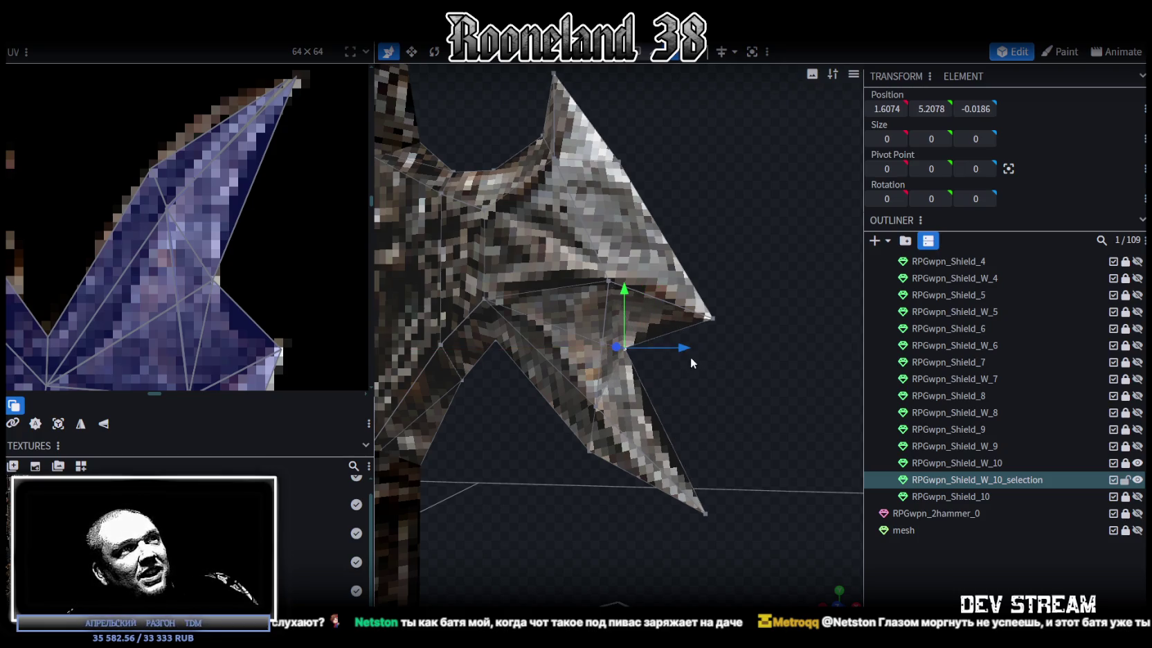
scroll(706, 378, down, 5)
mouse_move(725, 400)
mouse_down()
mouse_move(728, 389)
mouse_move(752, 403)
mouse_move(729, 406)
mouse_up()
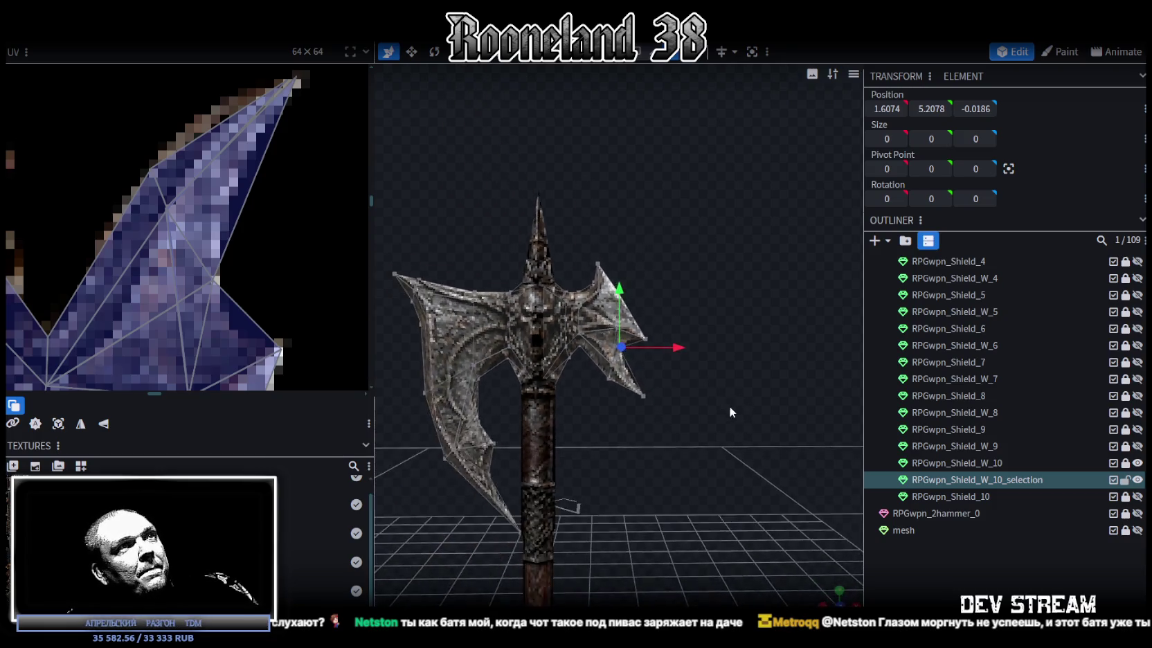
- Merge the selection piece into RPGwpn_Shield_W_10 and move it below RPGwpn_Shield_10 in the outliner
click(690, 349)
scroll(690, 349, down, 3)
mouse_move(690, 348)
mouse_down()
mouse_move(428, 360)
mouse_move(709, 376)
mouse_up()
scroll(710, 375, up, 3)
scroll(709, 376, up, 3)
mouse_move(682, 327)
mouse_down()
mouse_move(685, 363)
mouse_move(719, 384)
mouse_up()
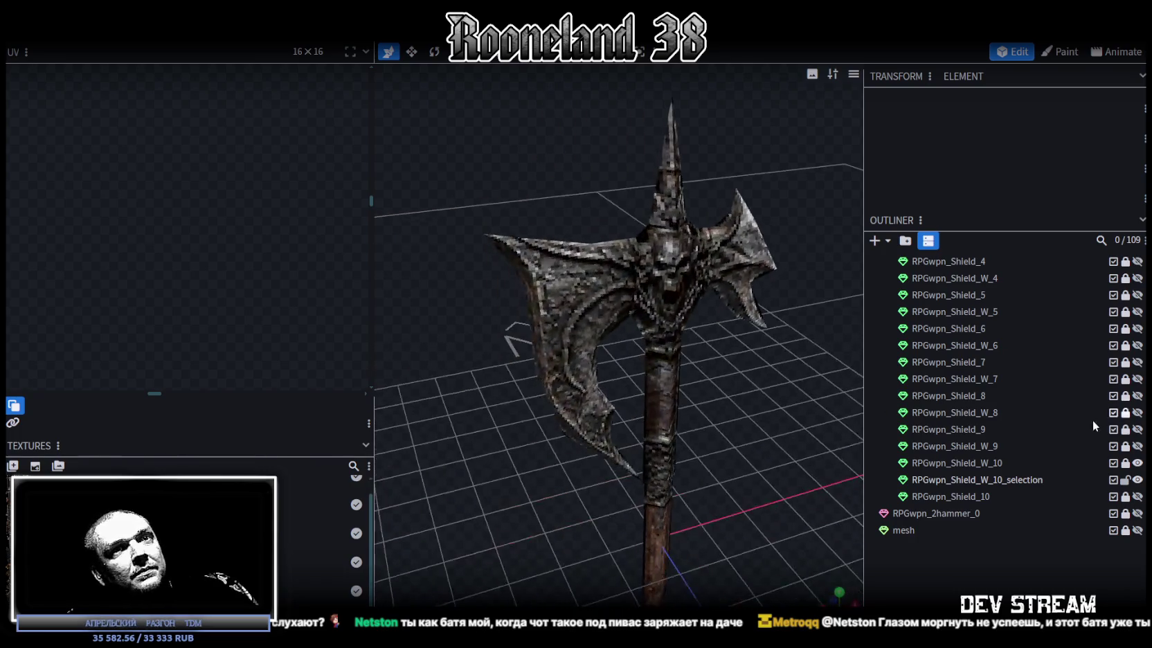
click(1137, 463)
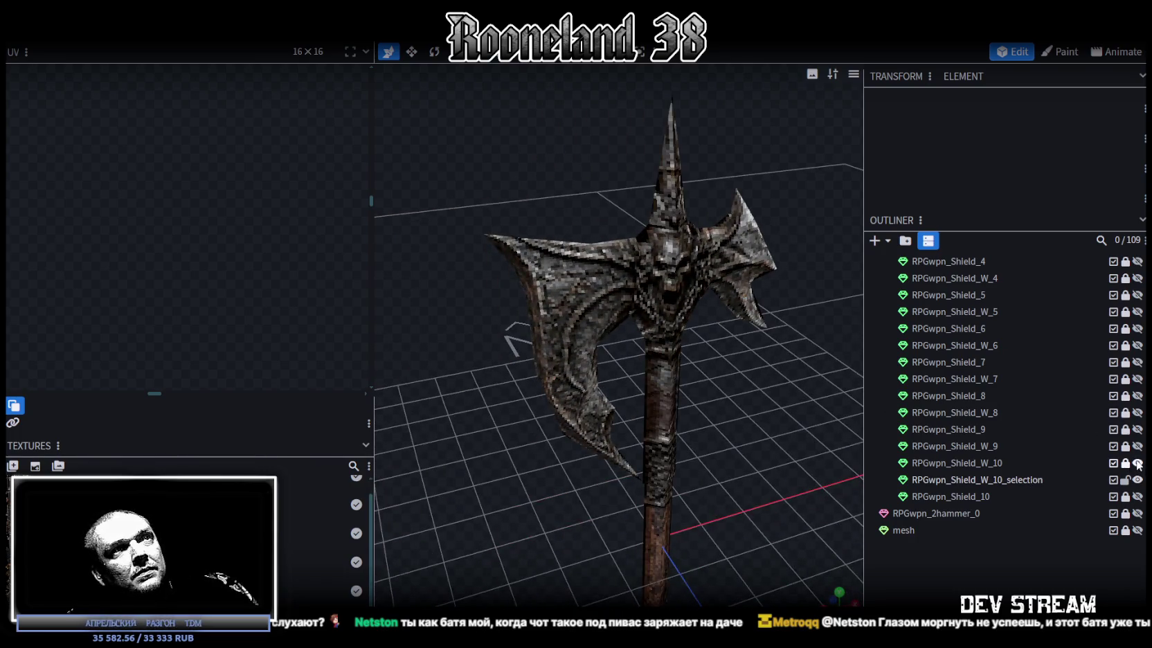
click(967, 463)
right_click(975, 482)
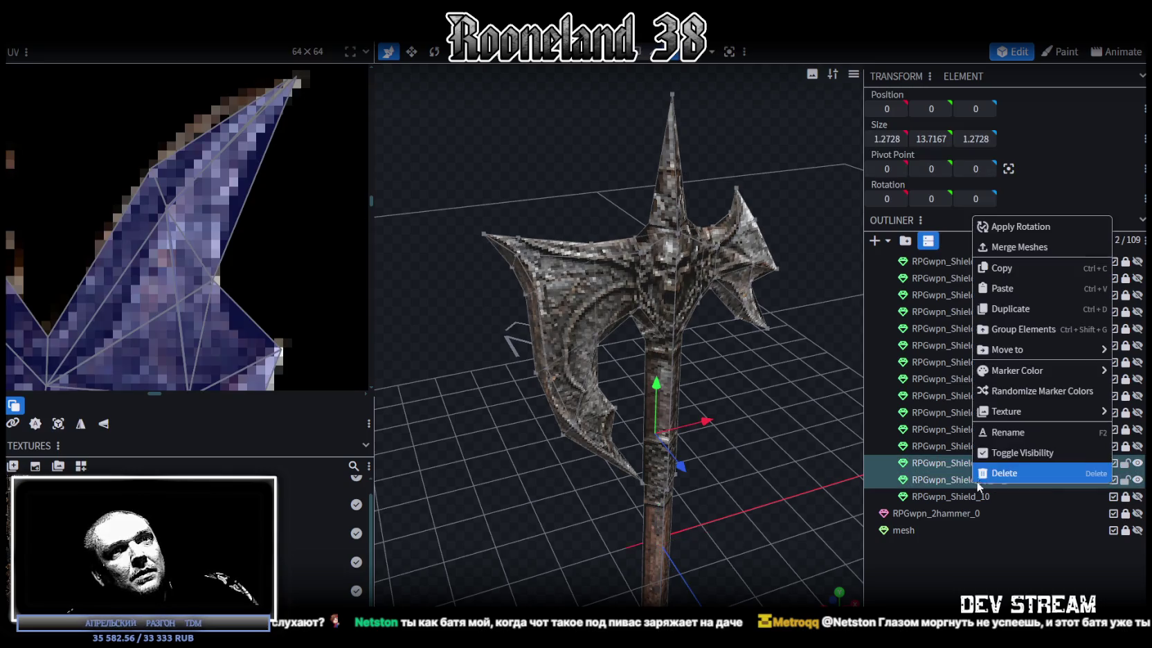
click(1014, 258)
drag(984, 496, 987, 502)
scroll(717, 298, down, 5)
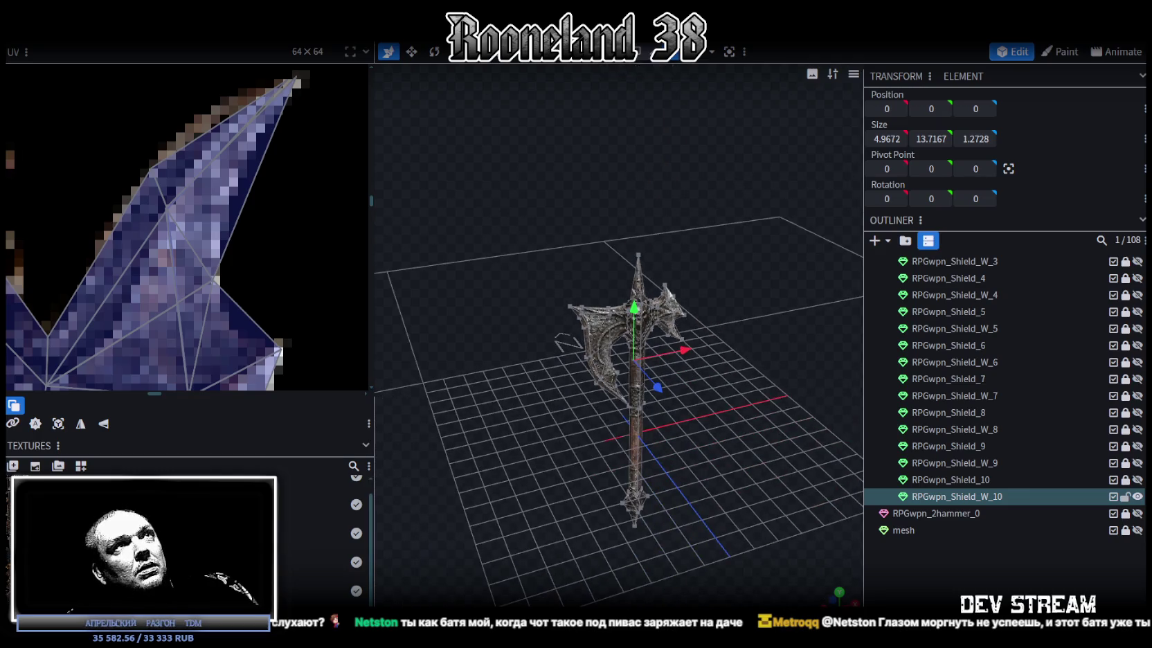
- Select the top vertices of the handle band from a flat front view
key(ctrl+a)
mouse_move(745, 394)
mouse_down()
mouse_move(628, 277)
mouse_move(633, 297)
mouse_up()
scroll(687, 335, up, 2)
scroll(700, 430, up, 2)
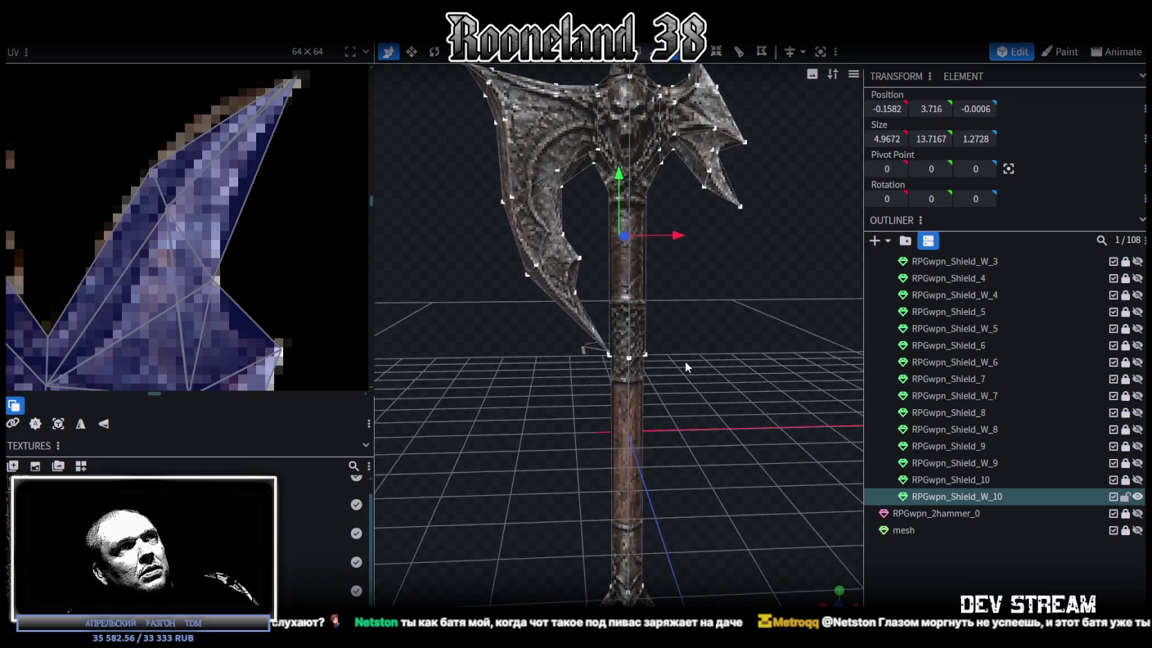
scroll(684, 360, up, 2)
scroll(668, 335, up, 2)
scroll(692, 356, down, 3)
scroll(249, 256, down, 1)
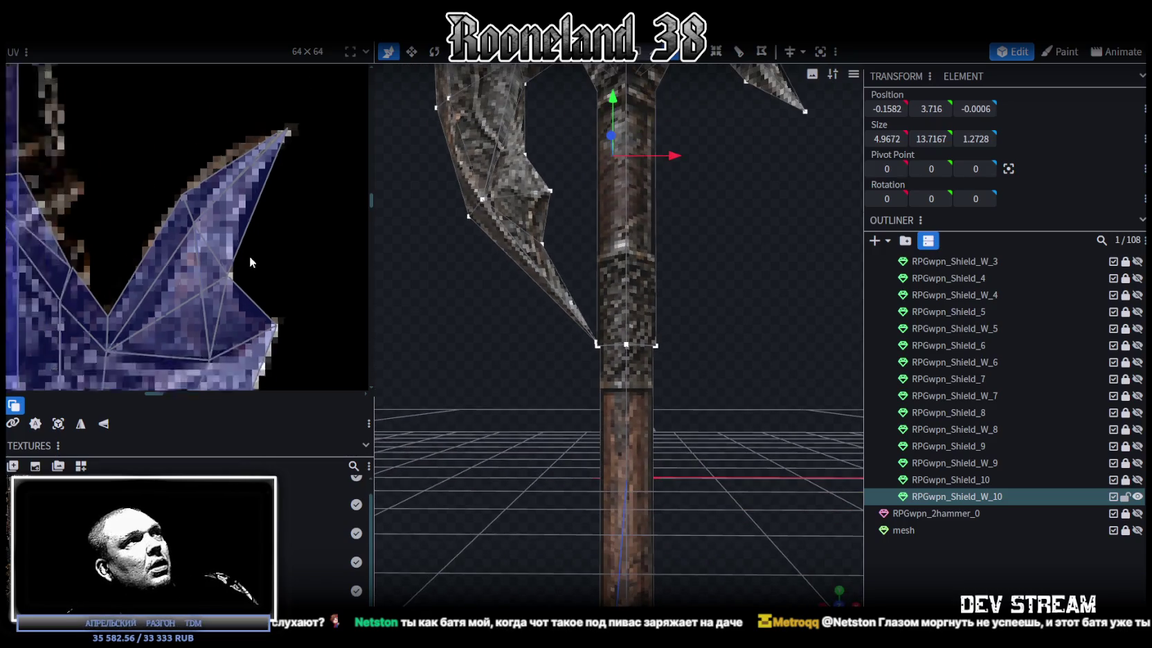
scroll(249, 257, down, 2)
scroll(699, 367, up, 4)
click(571, 342)
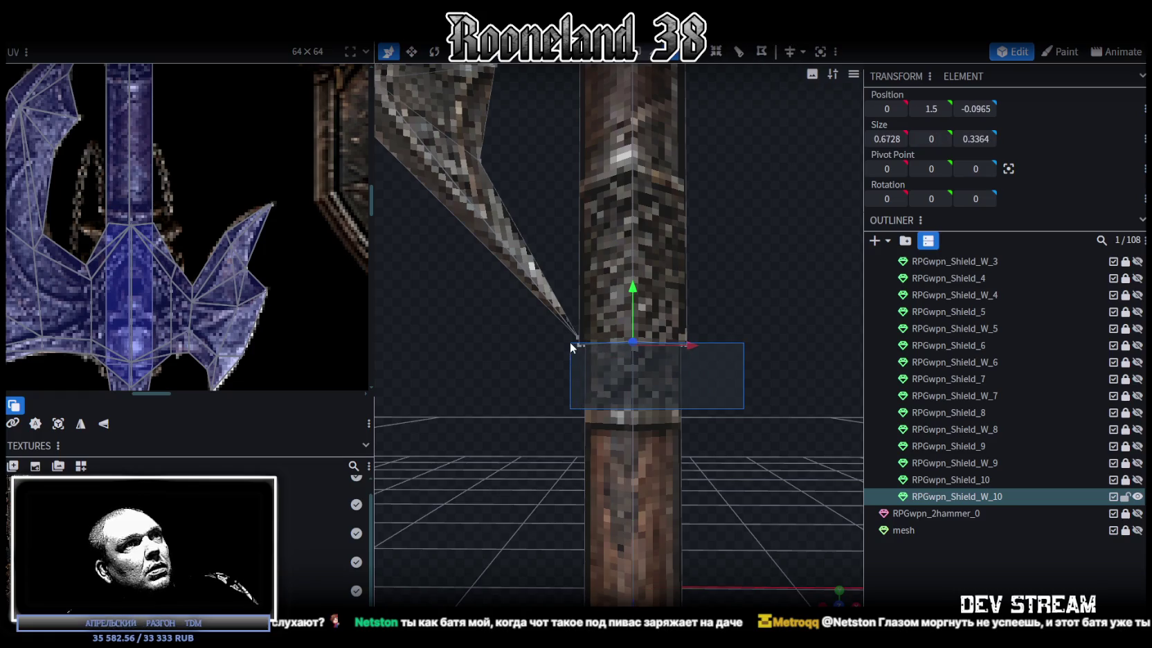
drag(747, 535, 826, 602)
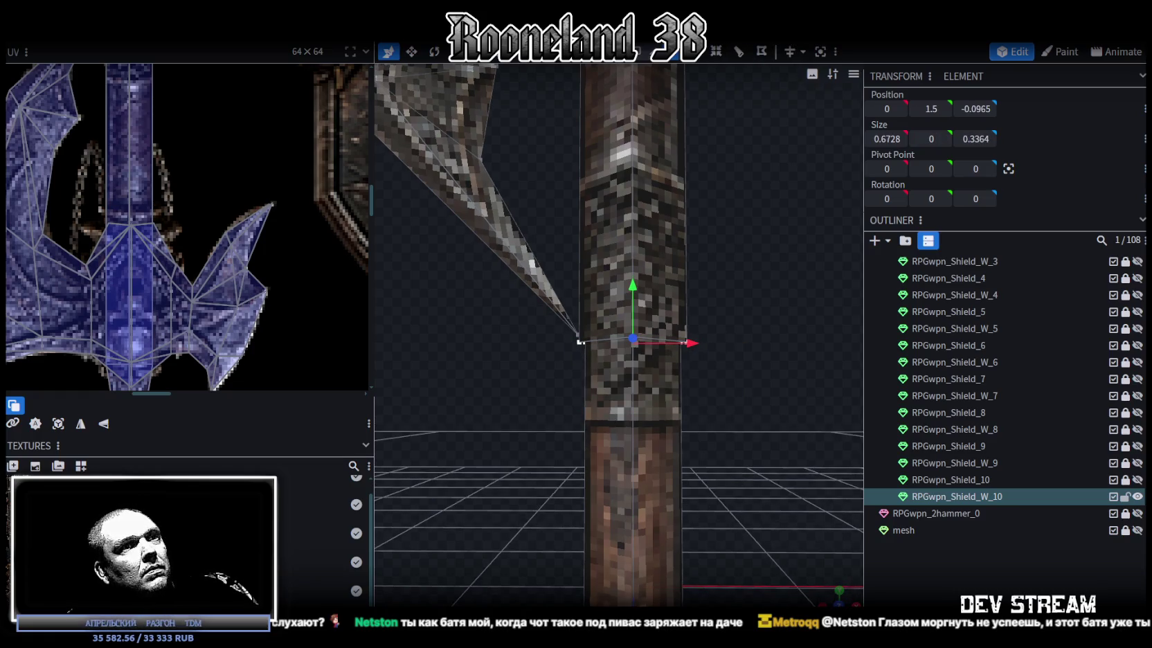
click(839, 600)
scroll(592, 486, down, 2)
scroll(665, 302, up, 3)
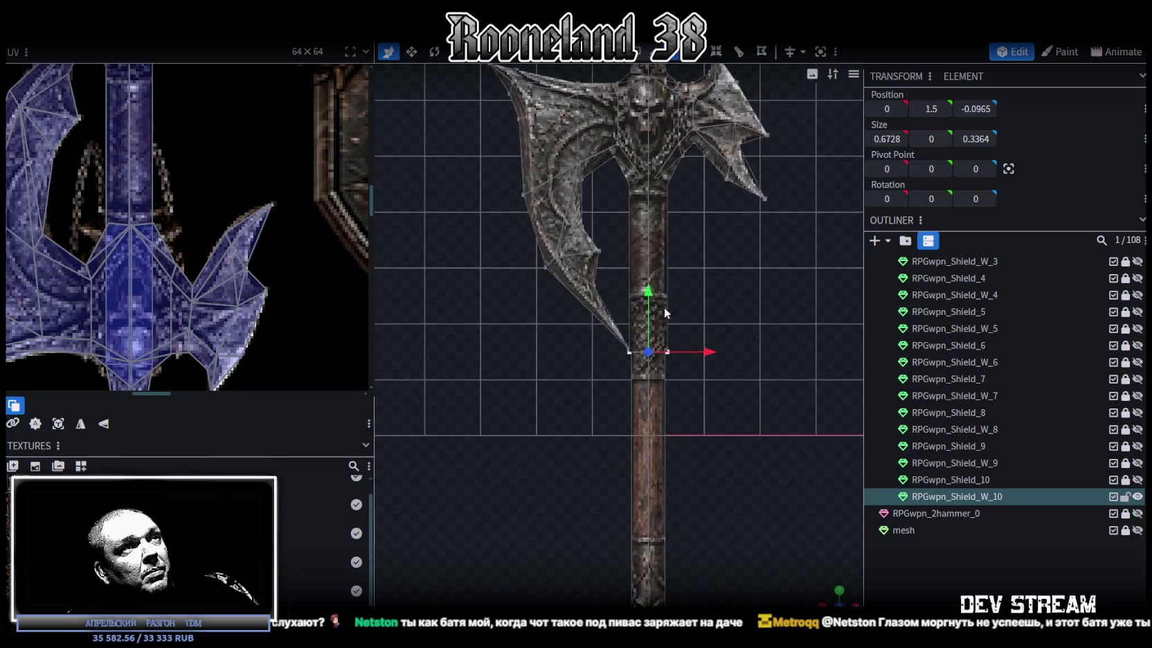
scroll(686, 410, up, 2)
scroll(686, 413, up, 1)
- Box-select the lower handle band and move it down 0.5, from height 1.5 to 1
drag(819, 465, 634, 357)
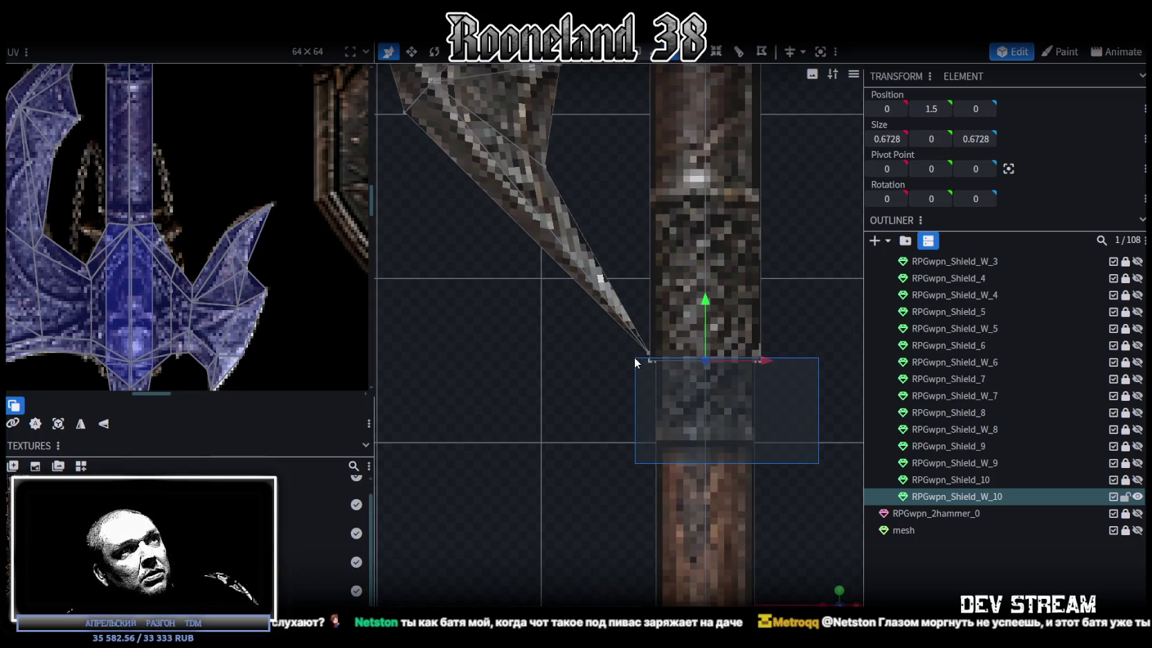
drag(703, 320, 706, 401)
key(ctrl+z)
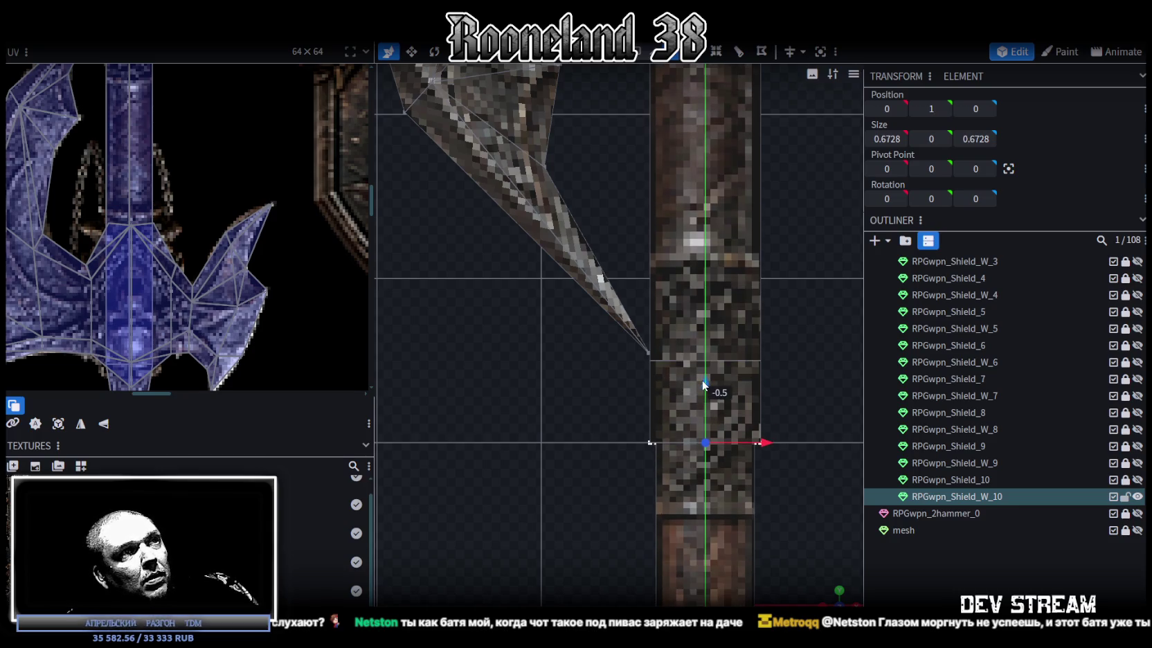
scroll(270, 205, down, 2)
scroll(270, 205, down, 2)
scroll(260, 183, up, 2)
scroll(231, 223, up, 2)
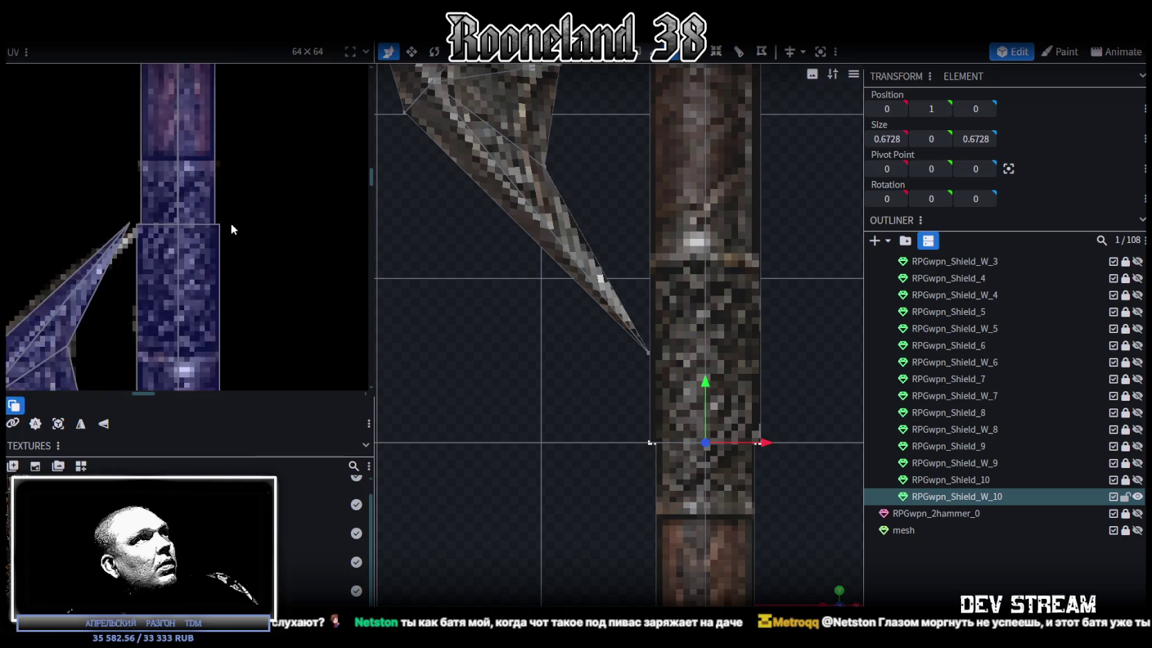
- Box-select the handle UVs and shift them up to match the lowered band
scroll(227, 205, up, 2)
drag(228, 204, 81, 244)
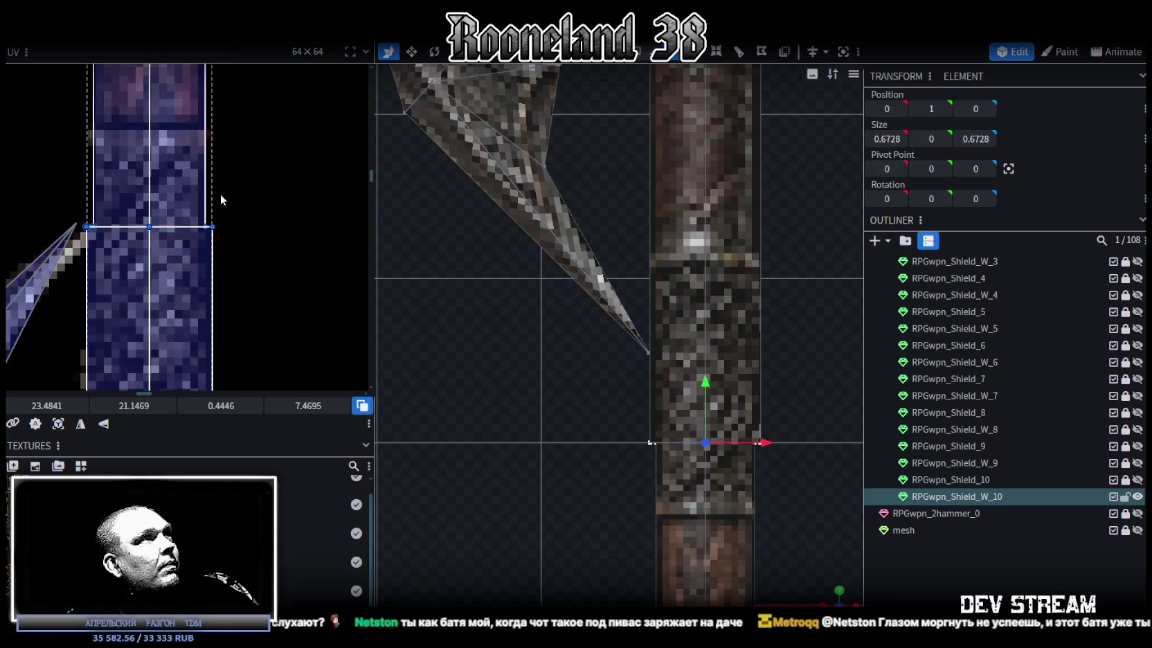
middle_drag(220, 194, 274, 257)
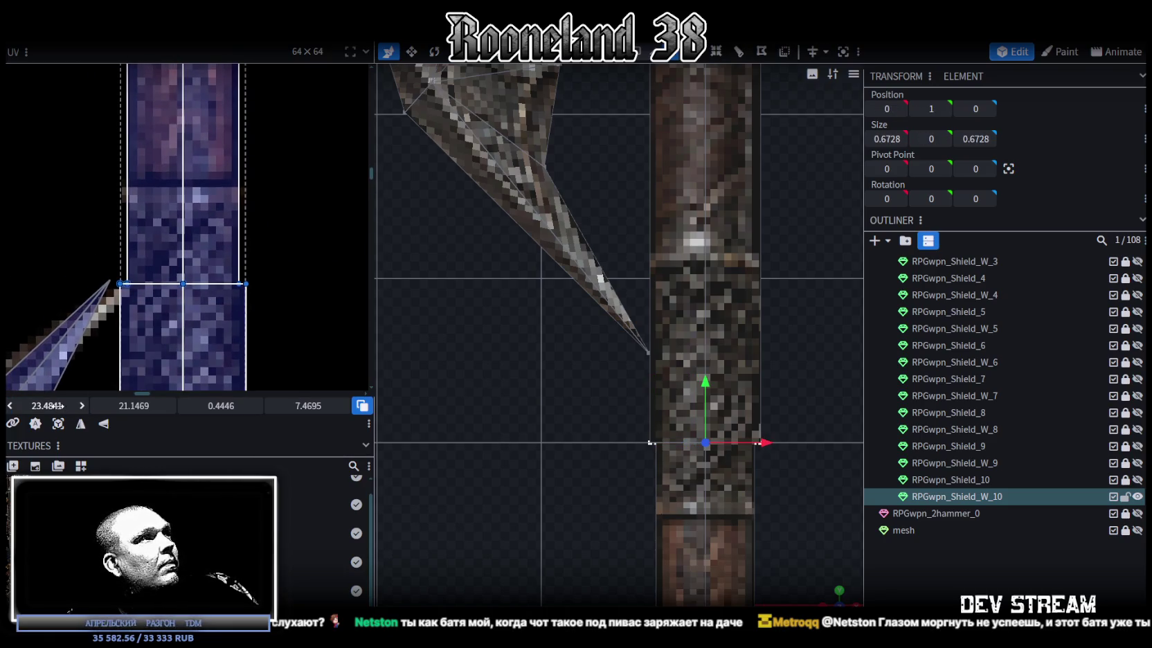
drag(138, 406, 124, 405)
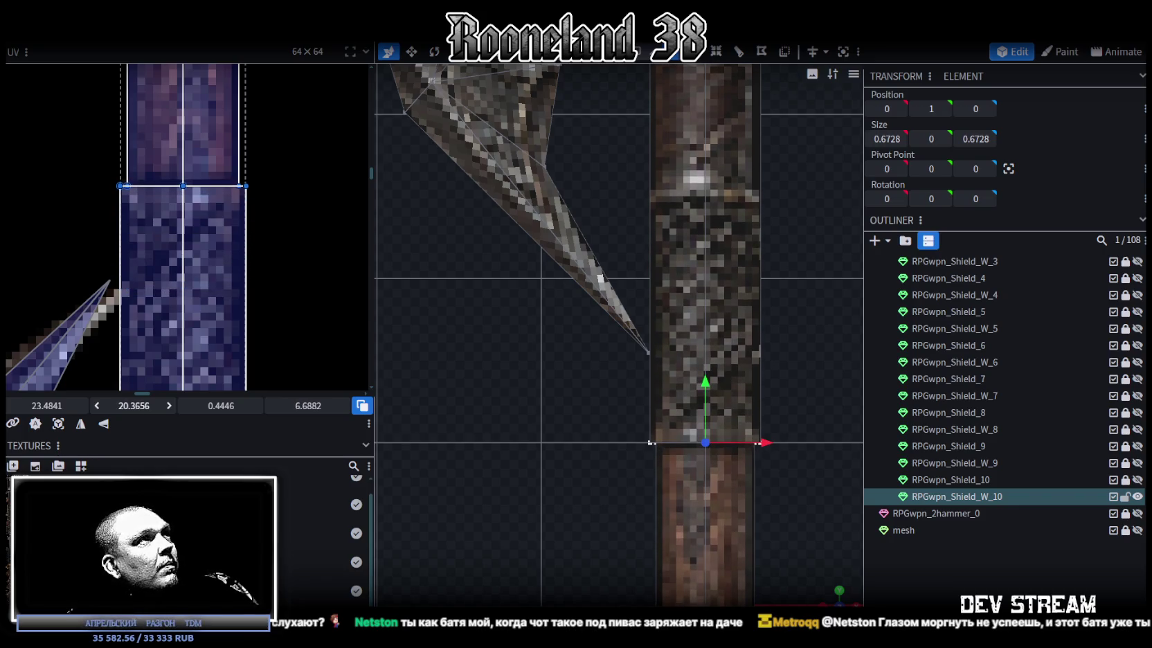
- Select RPGwpn_Shield_W_10 and switch to face-normal shading to reveal reversed triangles
click(791, 480)
scroll(768, 449, down, 3)
scroll(768, 449, down, 3)
scroll(753, 428, down, 1)
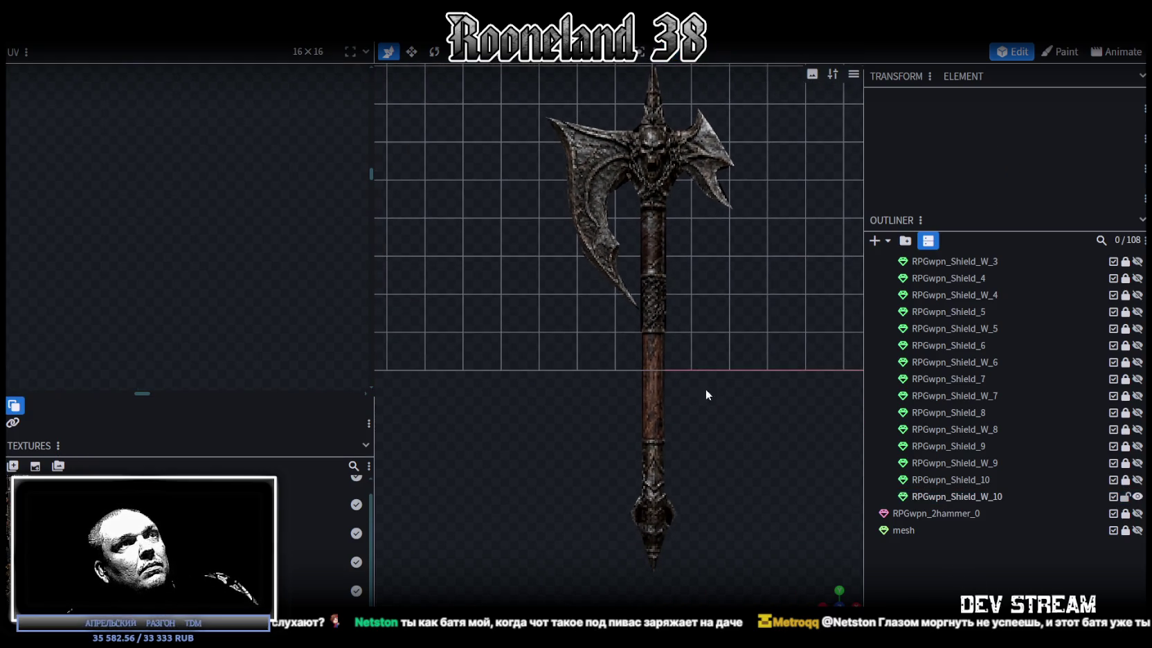
click(646, 362)
scroll(692, 408, down, 2)
mouse_move(692, 408)
mouse_down()
mouse_move(737, 375)
mouse_move(591, 328)
mouse_move(511, 340)
mouse_move(498, 358)
mouse_move(695, 317)
mouse_move(709, 350)
mouse_move(662, 358)
mouse_move(439, 346)
mouse_move(669, 310)
mouse_up()
key(z)
key(z)
key(z)
key(z)
scroll(644, 450, up, 3)
- Select the three red reversed faces on the blade spikes
scroll(620, 464, up, 2)
mouse_move(621, 463)
mouse_down()
mouse_move(709, 477)
mouse_move(779, 193)
mouse_up()
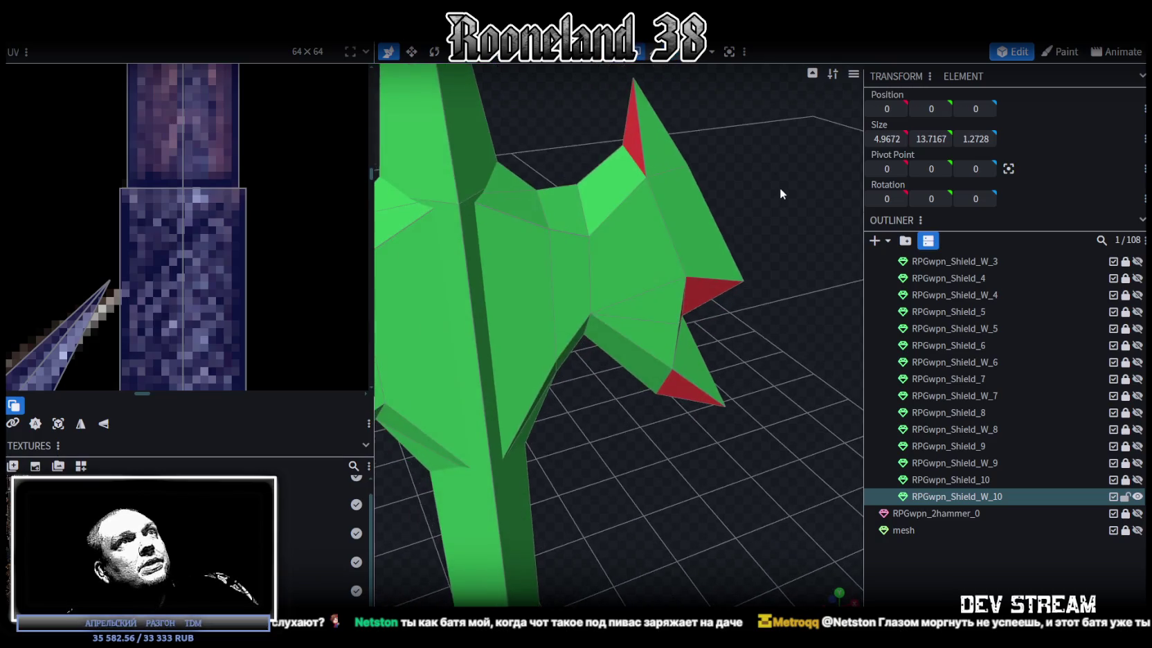
click(636, 148)
mouse_move(698, 276)
mouse_down()
mouse_move(722, 310)
mouse_move(462, 281)
mouse_move(569, 266)
mouse_move(592, 205)
mouse_move(641, 234)
mouse_move(526, 166)
mouse_up()
scroll(692, 298, up, 3)
shift+click(602, 363)
shift+click(690, 223)
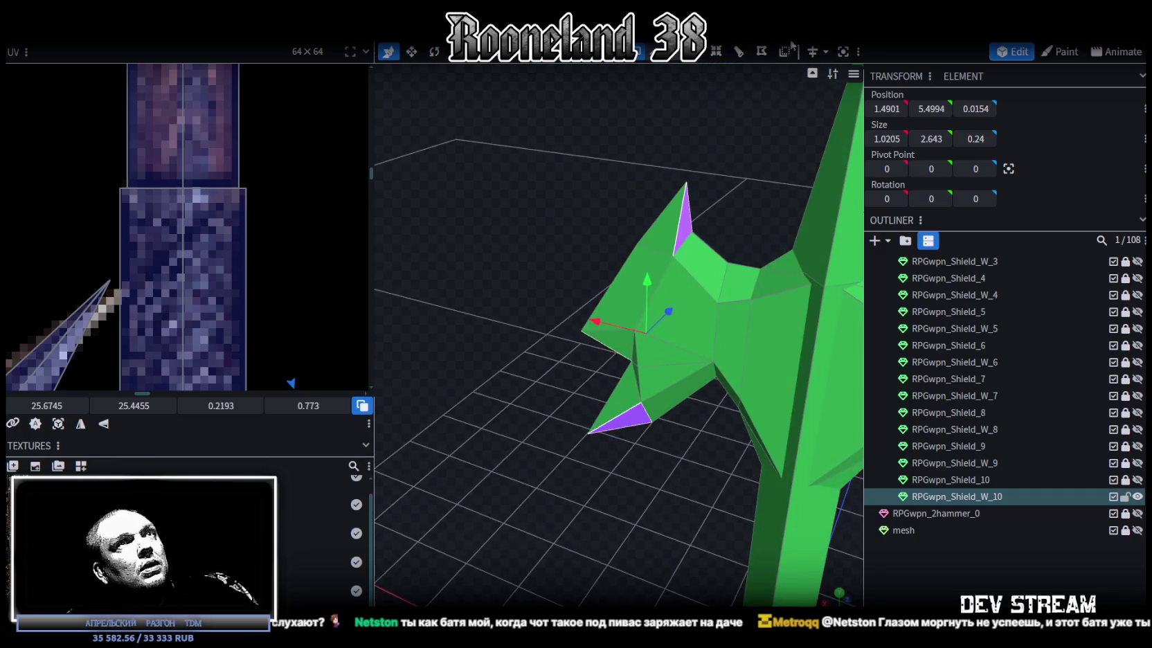
mouse_move(590, 221)
mouse_down()
mouse_move(666, 309)
mouse_move(780, 219)
mouse_up()
scroll(751, 340, up, 2)
scroll(765, 315, up, 3)
- Save as RPGweapon.bbmodel, deselect the axe, and unhide RPGwpn_Shield_10
key(ctrl+s)
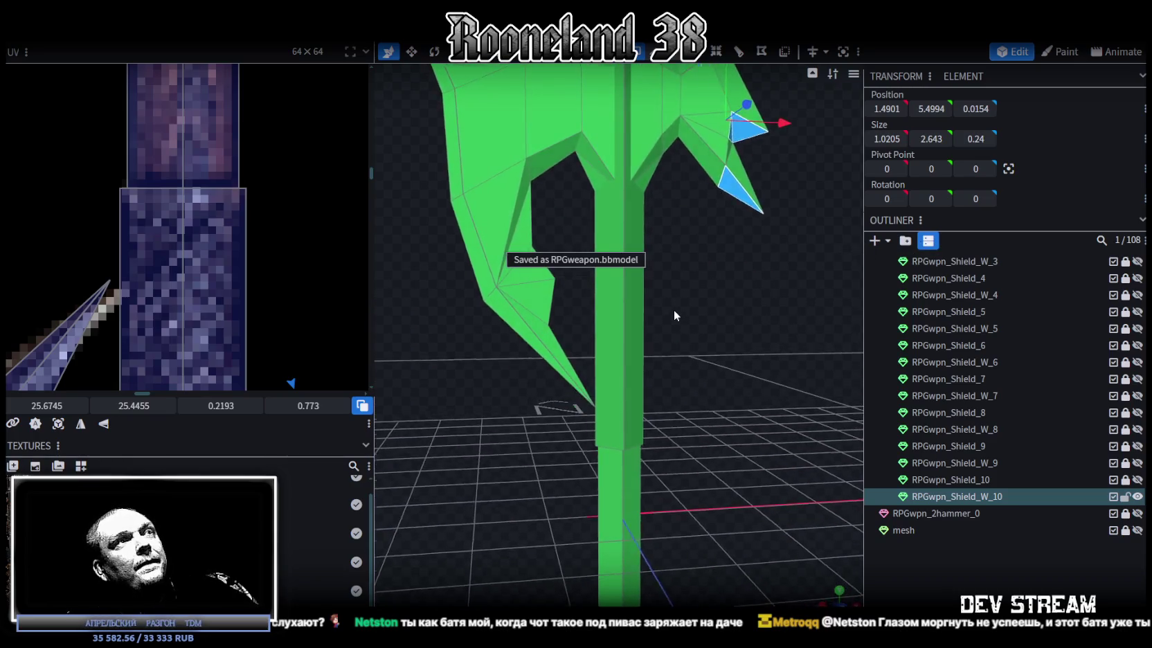
scroll(664, 315, down, 5)
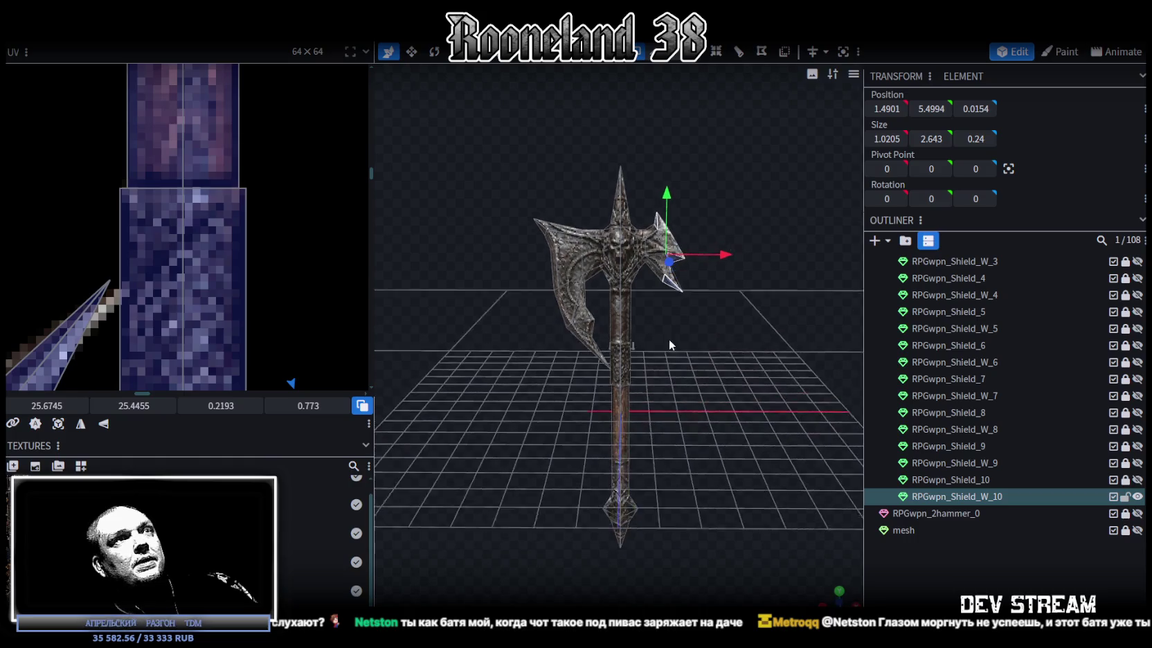
click(747, 397)
mouse_move(746, 397)
mouse_down()
mouse_move(785, 464)
mouse_move(782, 358)
mouse_move(699, 277)
mouse_move(705, 293)
mouse_move(679, 328)
mouse_move(680, 295)
mouse_move(647, 322)
mouse_move(673, 298)
mouse_move(679, 340)
mouse_move(699, 346)
mouse_up()
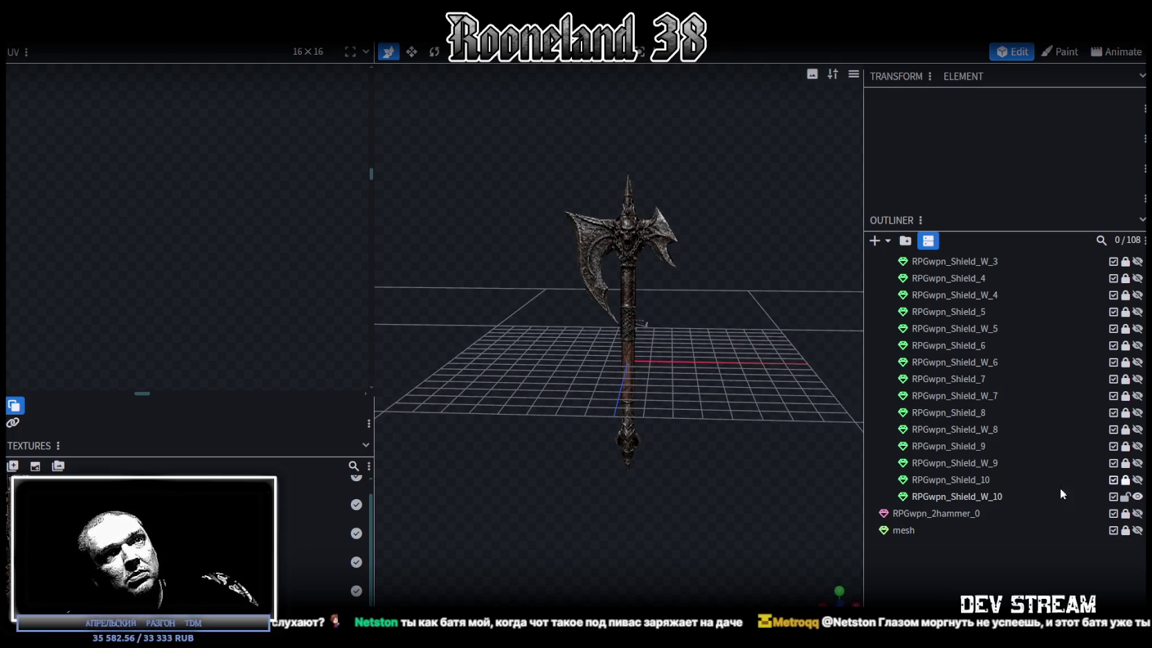
click(1137, 479)
- Zoom out and orbit to view the axe standing on the shield from above
mouse_move(719, 249)
mouse_down()
mouse_move(703, 446)
mouse_move(626, 340)
mouse_move(731, 440)
mouse_move(719, 418)
mouse_move(774, 412)
mouse_move(519, 354)
mouse_move(551, 241)
mouse_move(486, 295)
mouse_move(502, 250)
mouse_move(552, 191)
mouse_move(590, 185)
mouse_move(562, 229)
mouse_move(559, 603)
mouse_up()
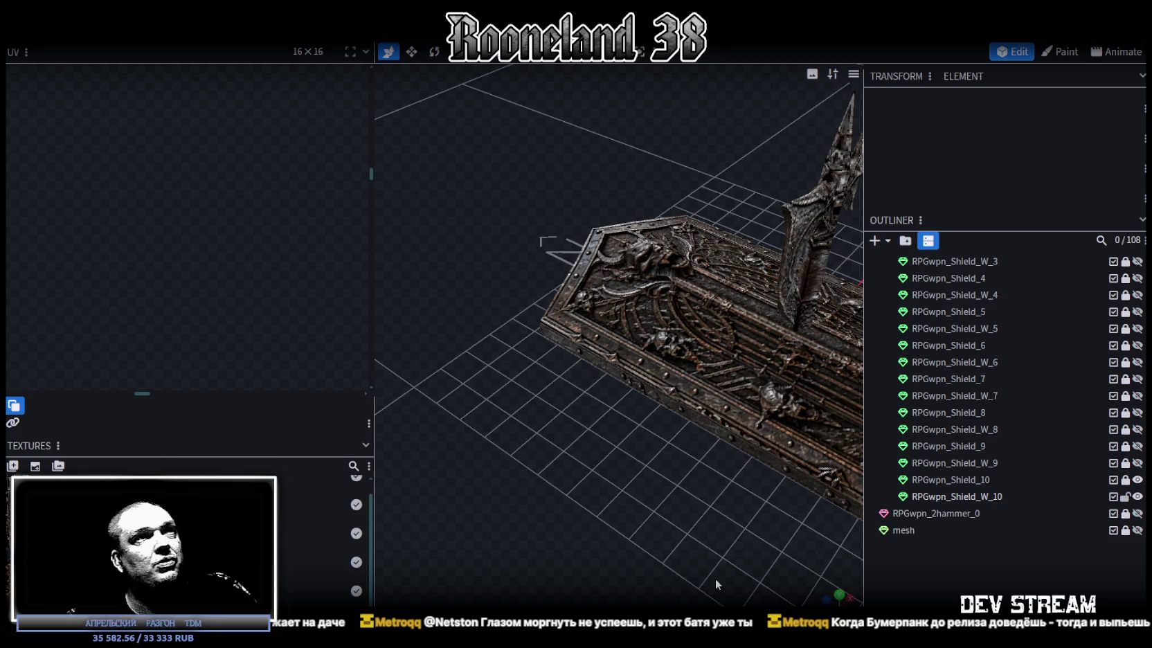
scroll(692, 519, down, 5)
scroll(637, 463, down, 3)
scroll(568, 464, down, 3)
mouse_move(636, 483)
mouse_down()
mouse_move(680, 452)
mouse_move(734, 465)
mouse_up()
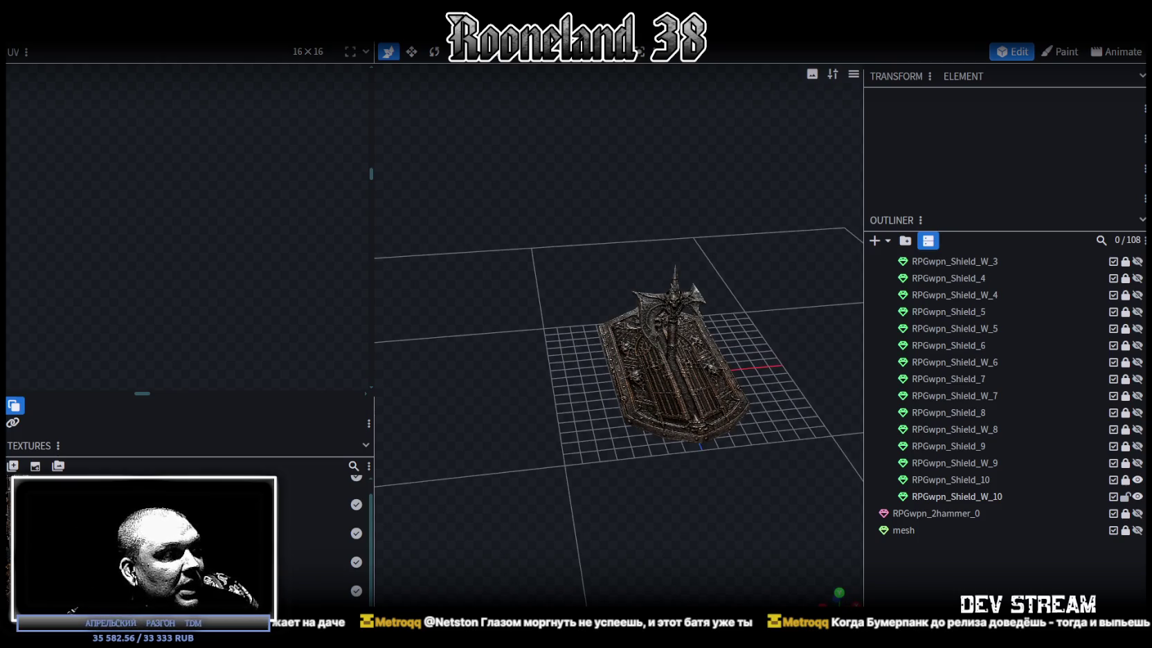
key(super+d)
key(super+d)
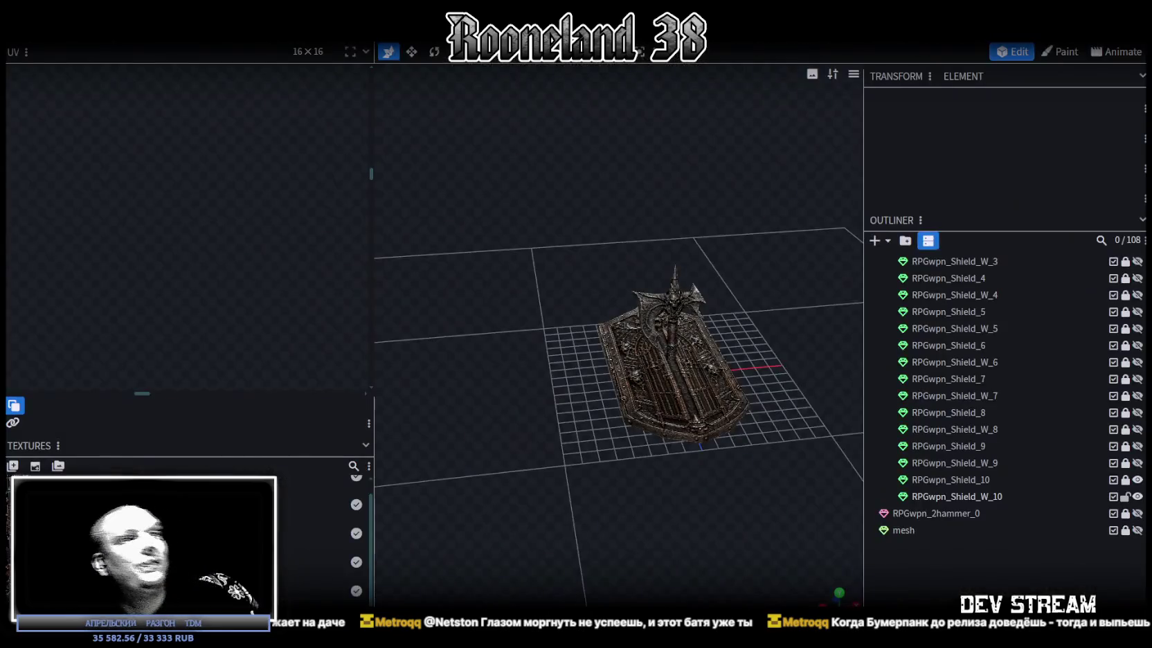
- Tick the done checkboxes for Топор + Щит rows 117 and 118
key(alt+Tab)
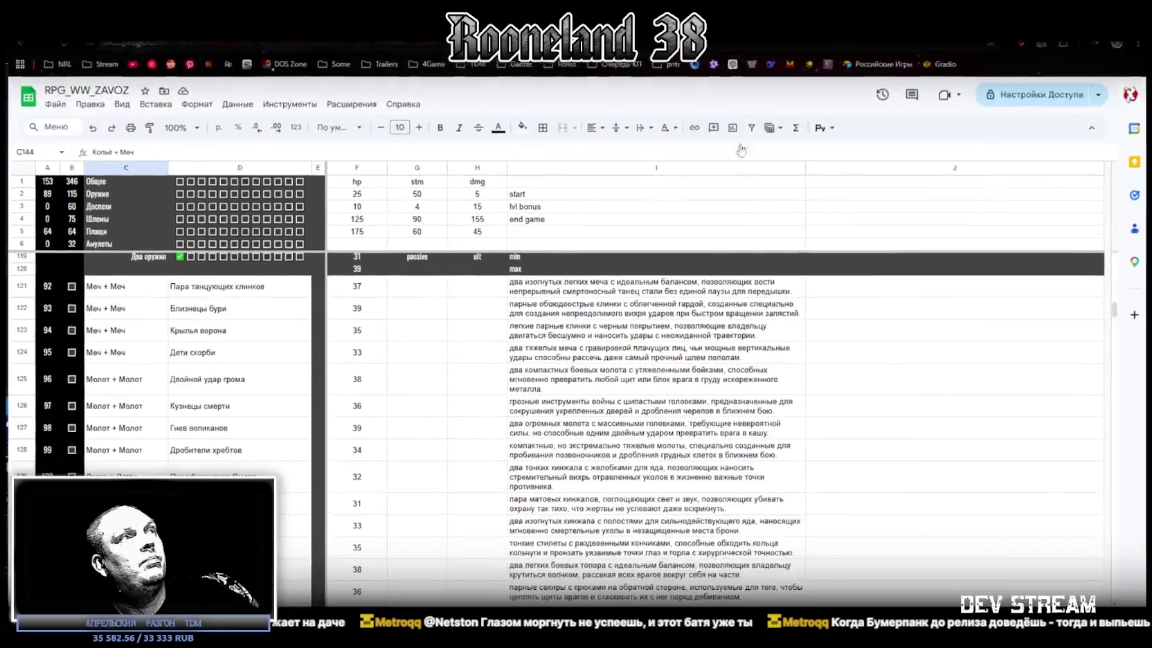
scroll(257, 405, up, 5)
click(312, 499)
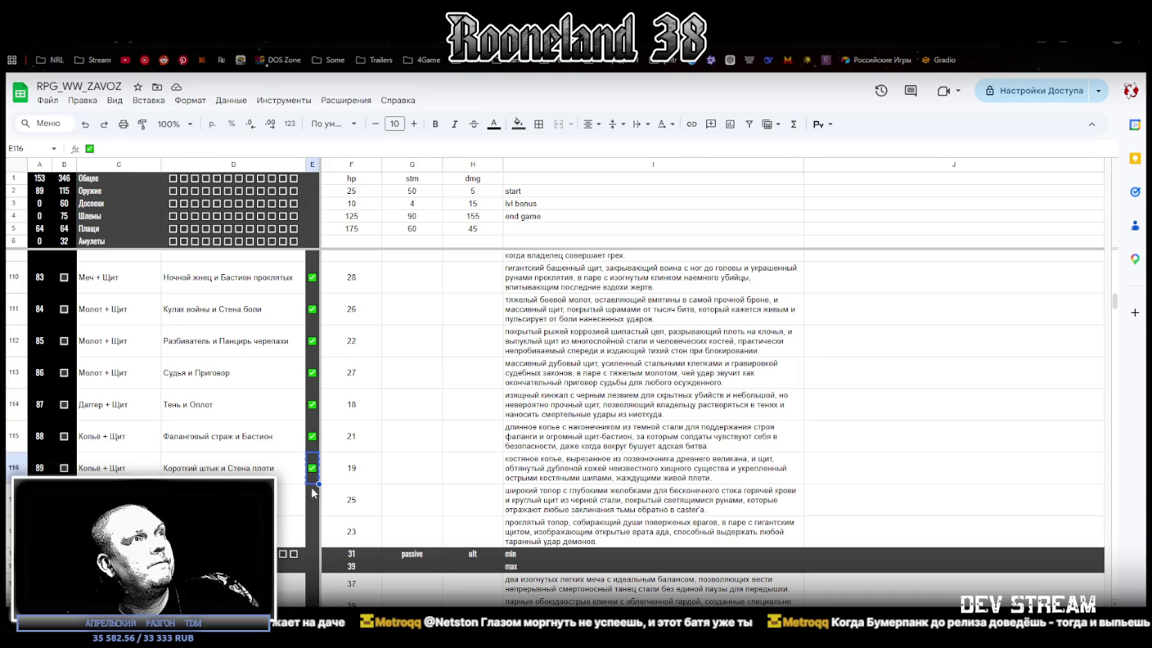
shift+click(312, 531)
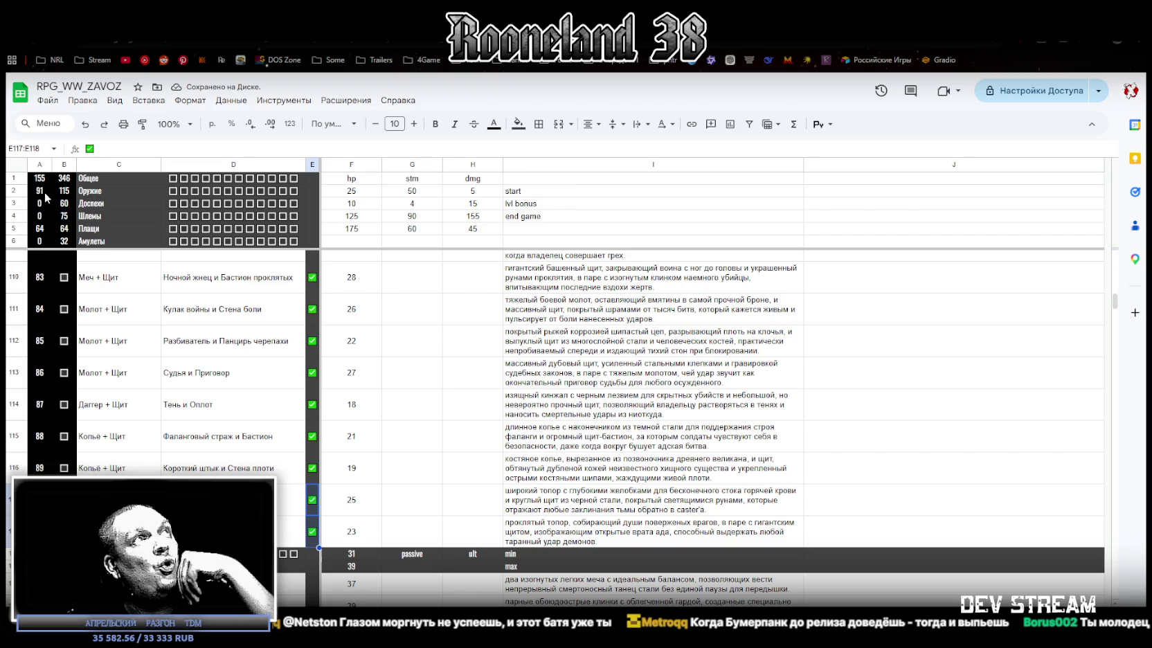
- Select cells C121:C144 and review the rows below before moving to Steam
scroll(198, 401, down, 3)
scroll(212, 394, down, 2)
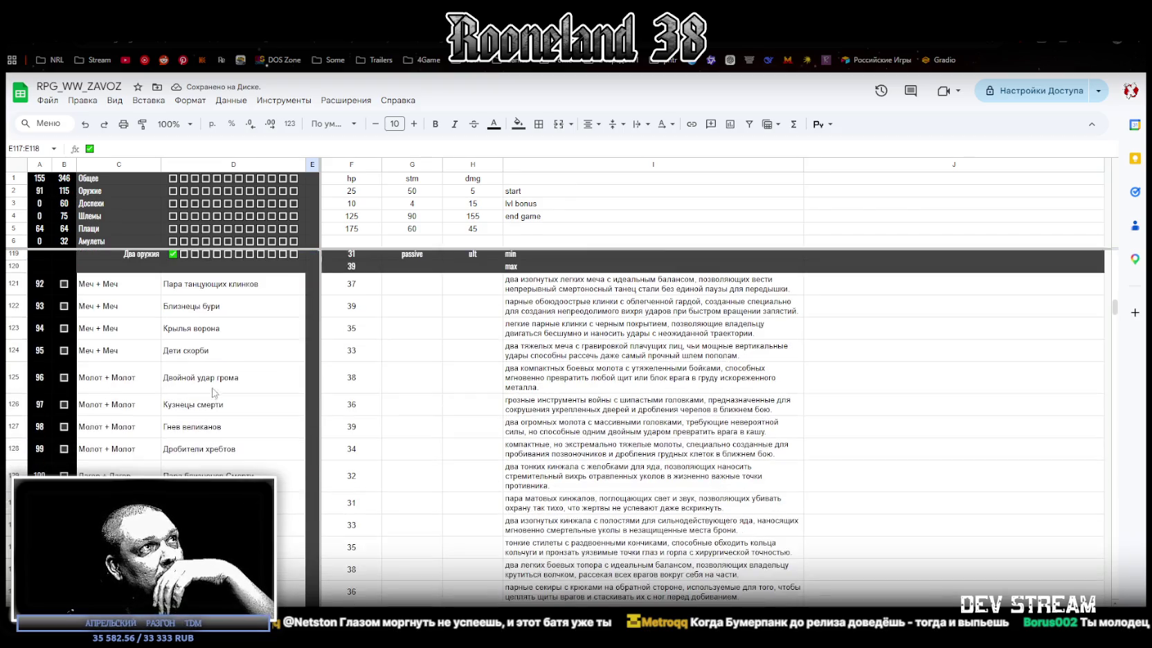
drag(103, 292, 104, 483)
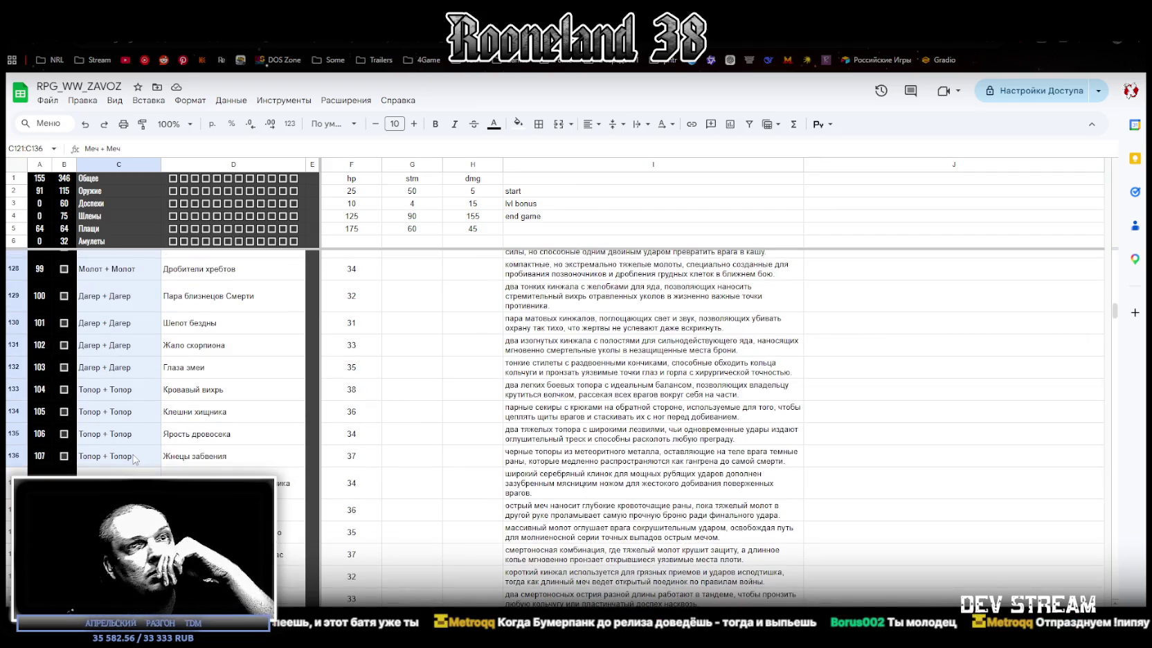
drag(103, 483, 138, 457)
scroll(133, 381, up, 5)
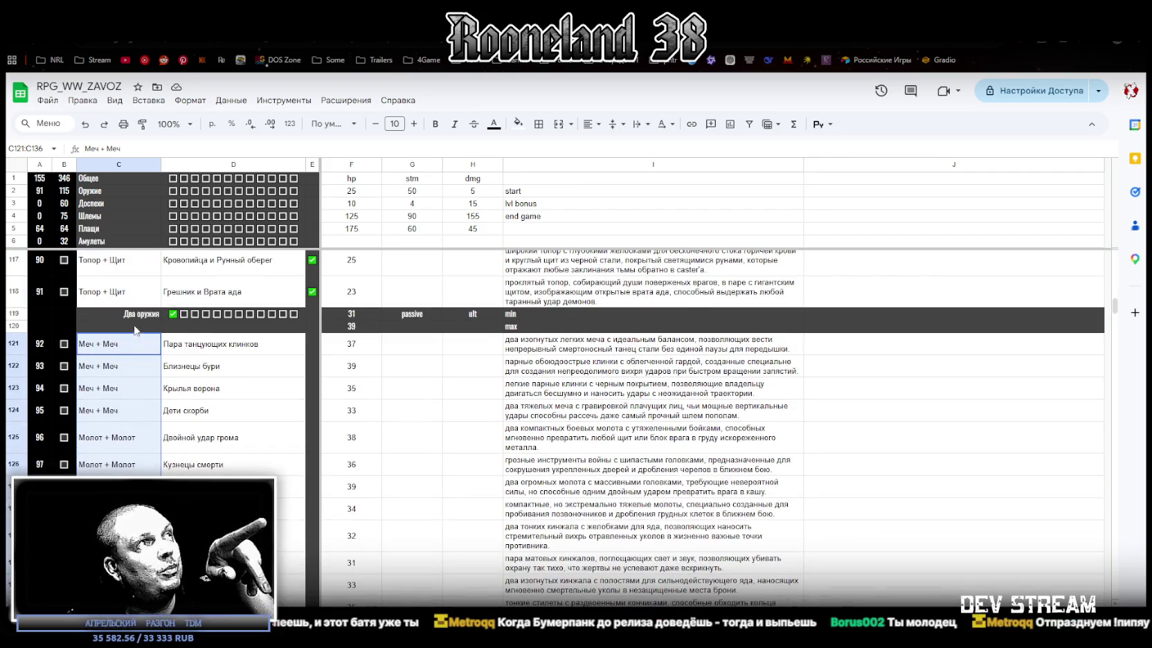
scroll(133, 374, down, 1)
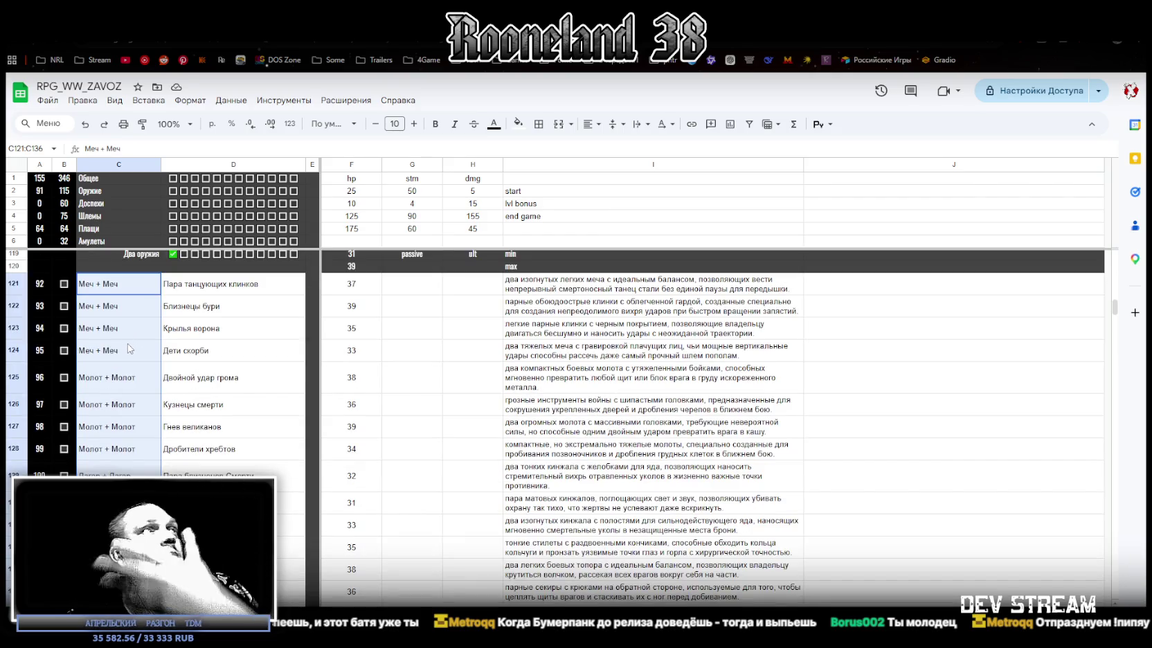
scroll(133, 339, down, 2)
scroll(135, 349, down, 2)
scroll(135, 351, down, 1)
drag(121, 363, 122, 478)
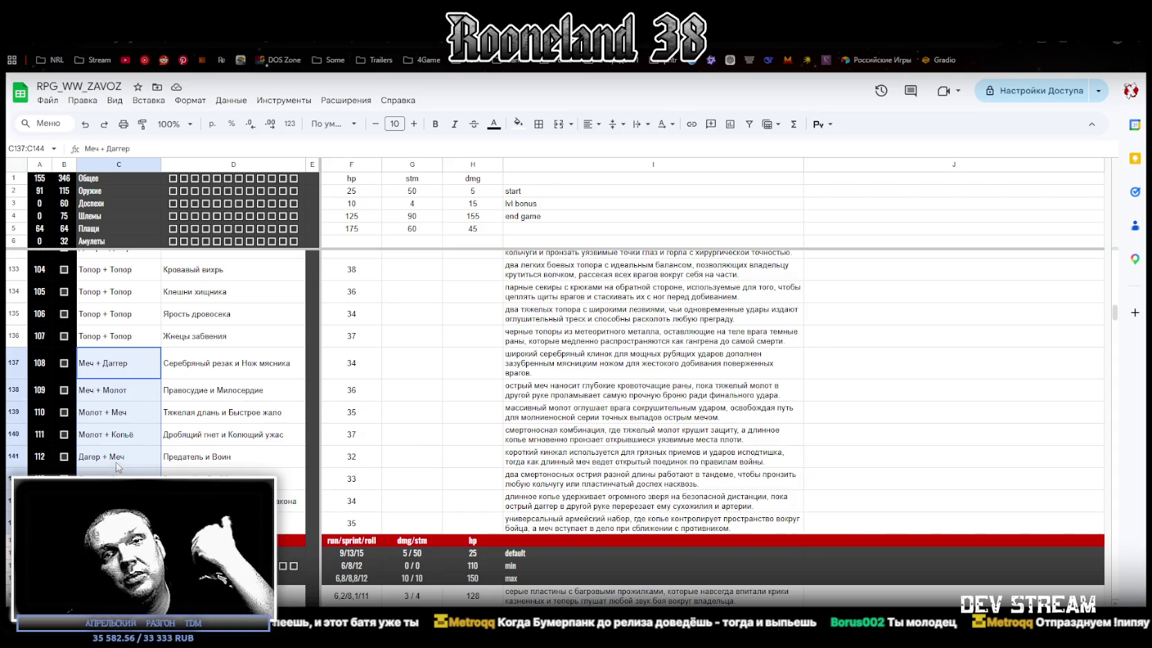
scroll(152, 429, up, 2)
scroll(156, 371, up, 2)
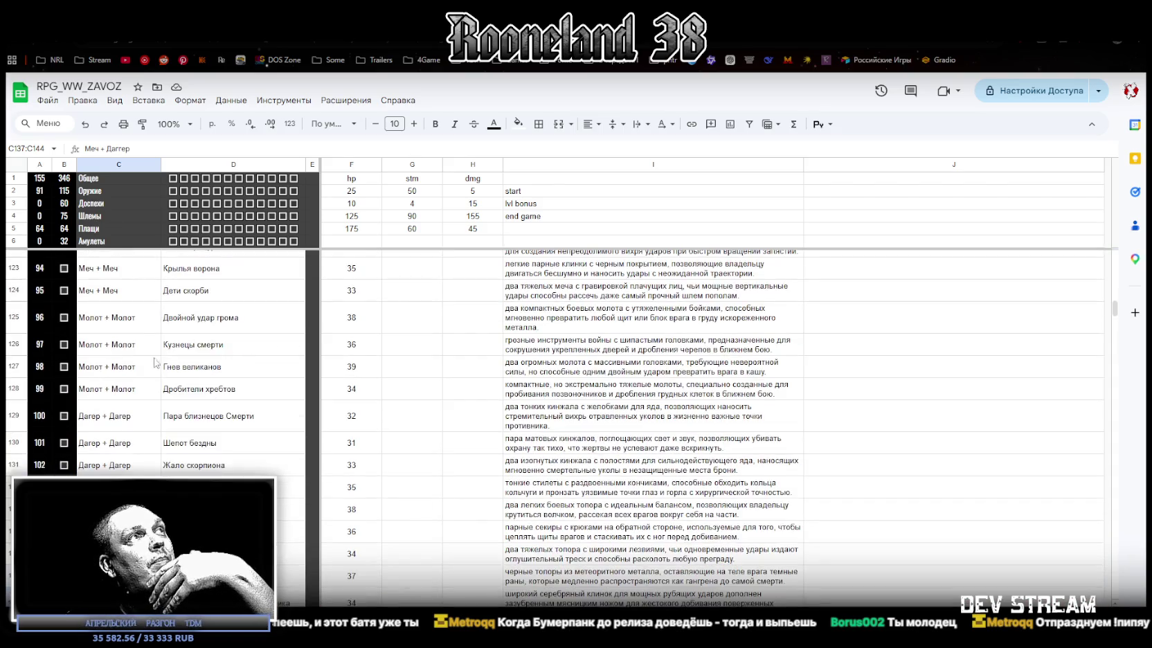
scroll(132, 318, up, 1)
drag(125, 300, 122, 523)
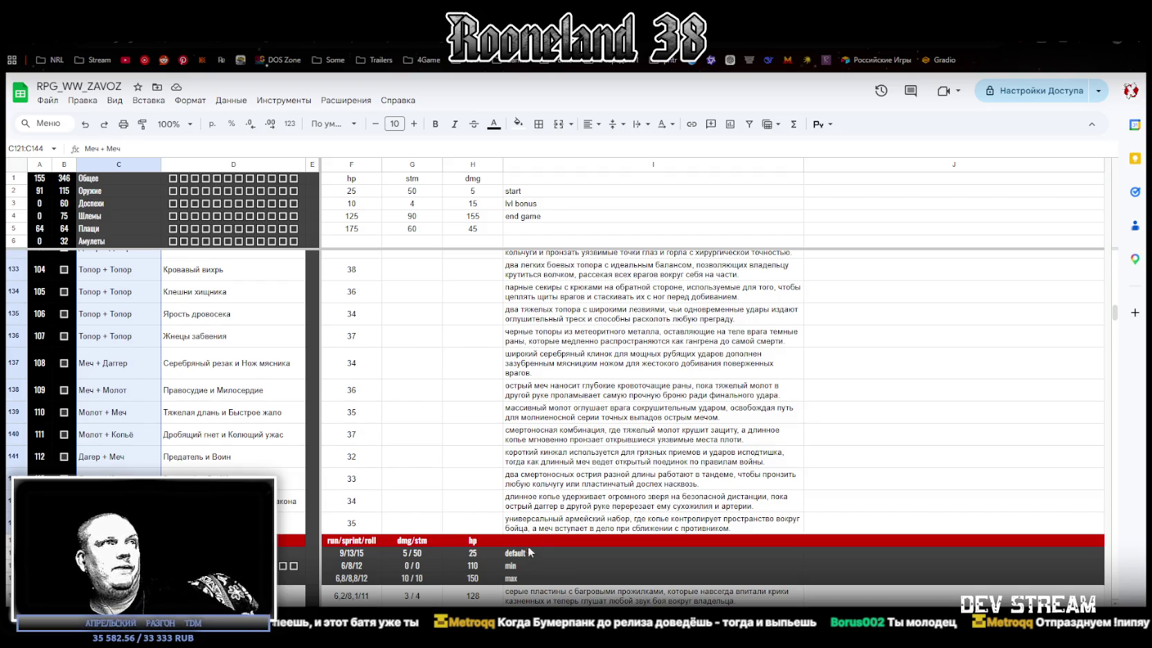
scroll(463, 516, down, 5)
scroll(242, 436, down, 3)
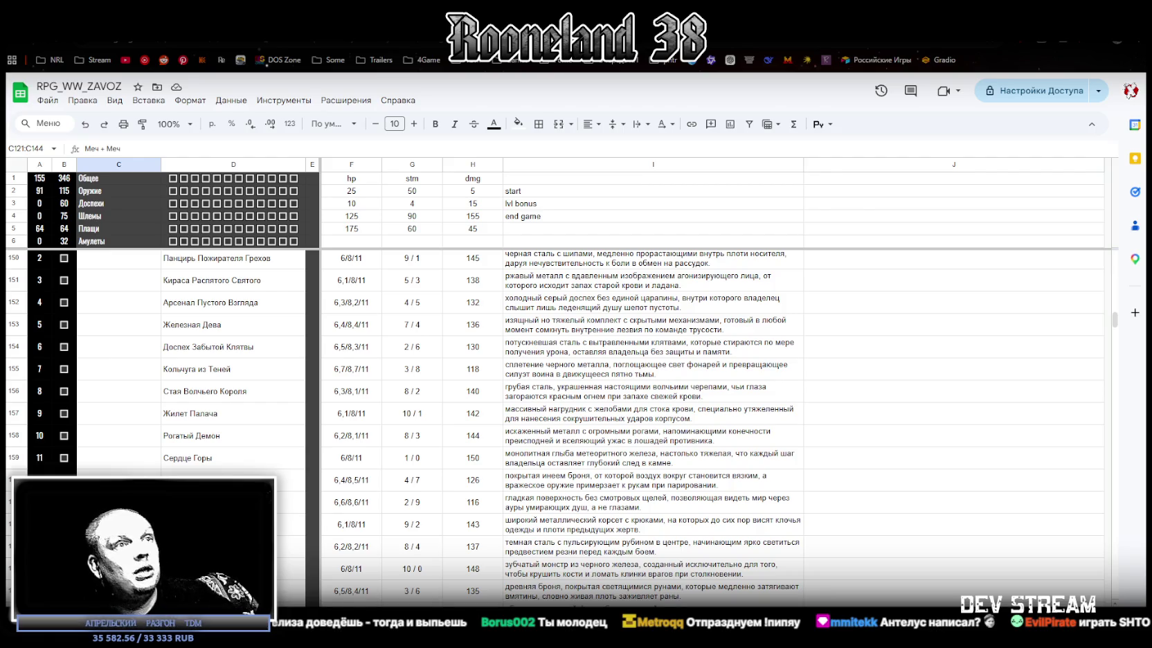
key(alt+Tab)
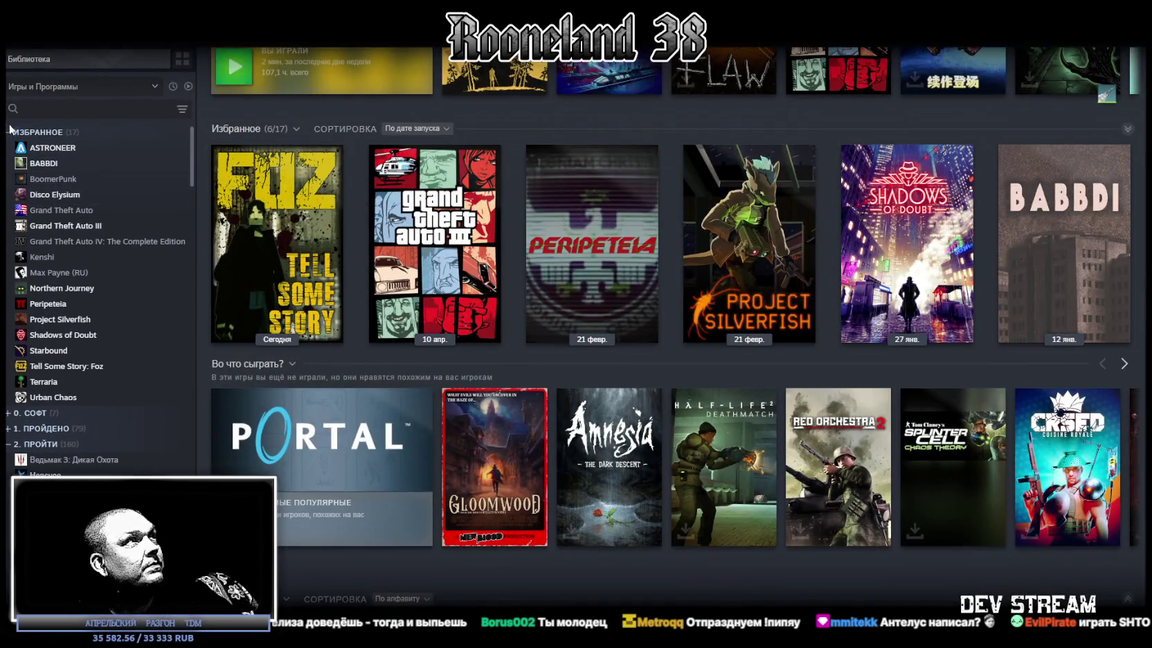
- Collapse favourites and 2. ПРОЙТИ, expand БЕЗ КАТЕГОРИИ and browse its games
click(10, 131)
click(10, 179)
click(9, 288)
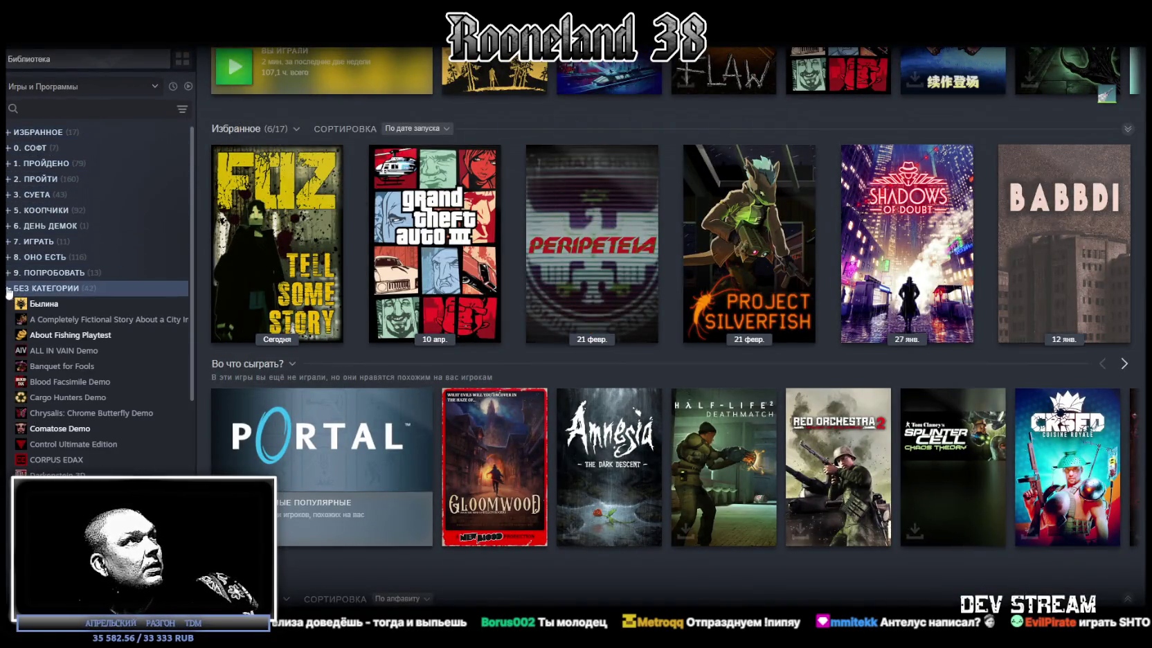
scroll(62, 346, down, 3)
scroll(84, 396, down, 3)
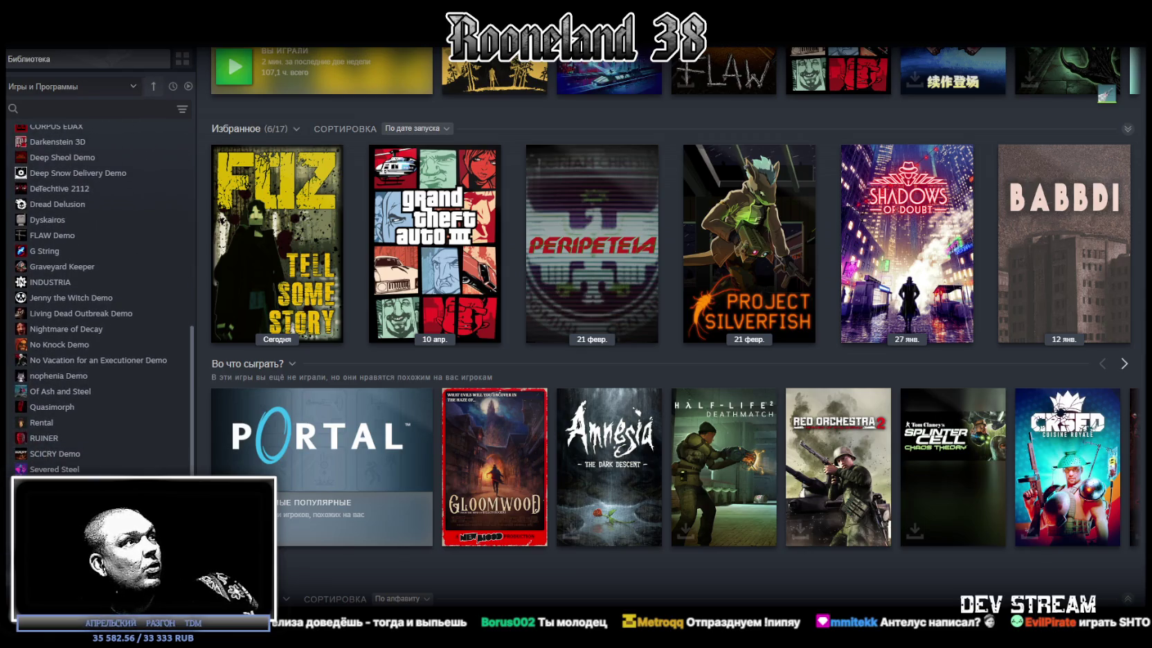
scroll(86, 321, up, 5)
scroll(86, 320, up, 3)
scroll(86, 320, down, 4)
scroll(97, 415, down, 4)
scroll(159, 263, up, 3)
scroll(86, 317, down, 3)
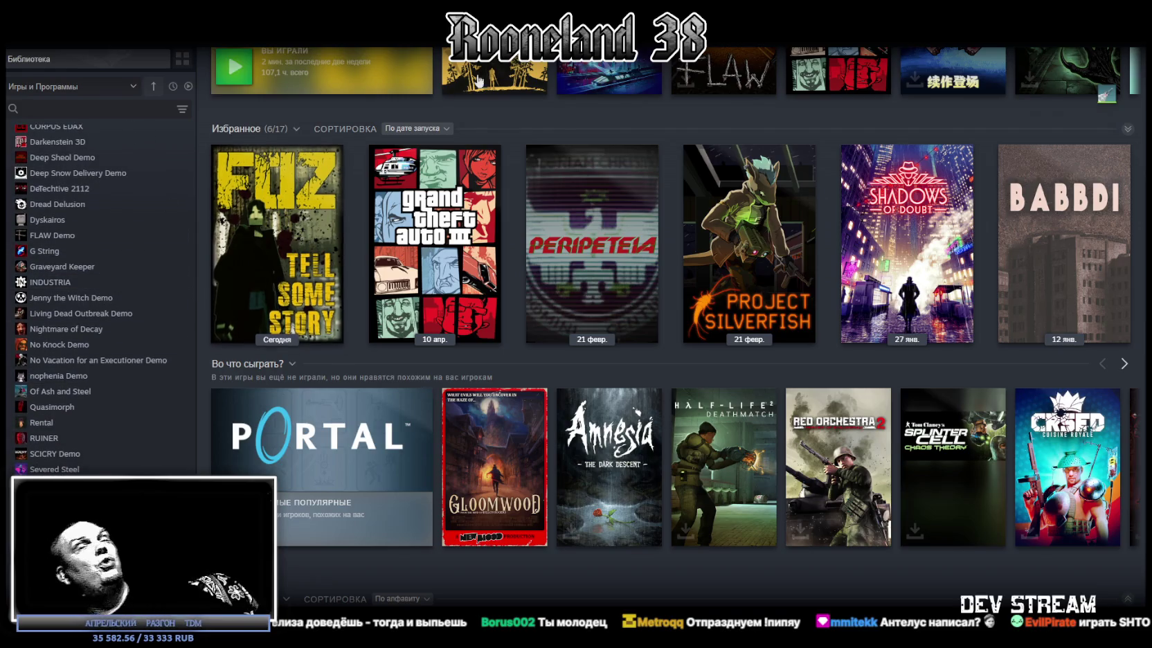
key(alt+Tab)
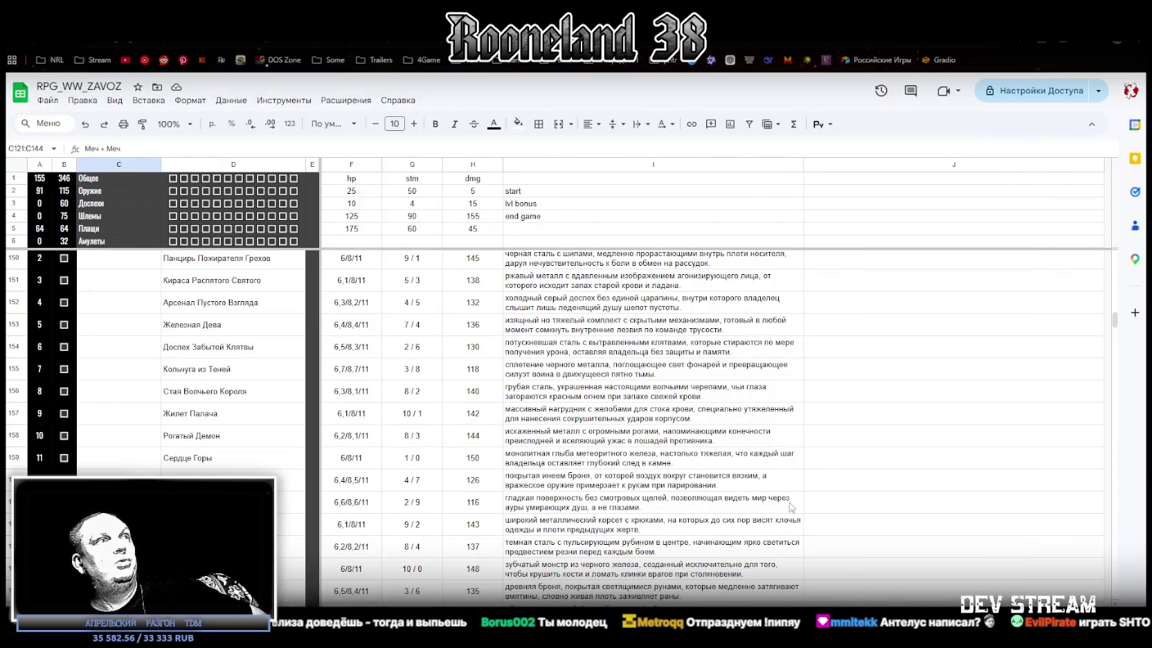
- Scroll up to the Броня armour header, then return to Blockbench
scroll(232, 398, up, 2)
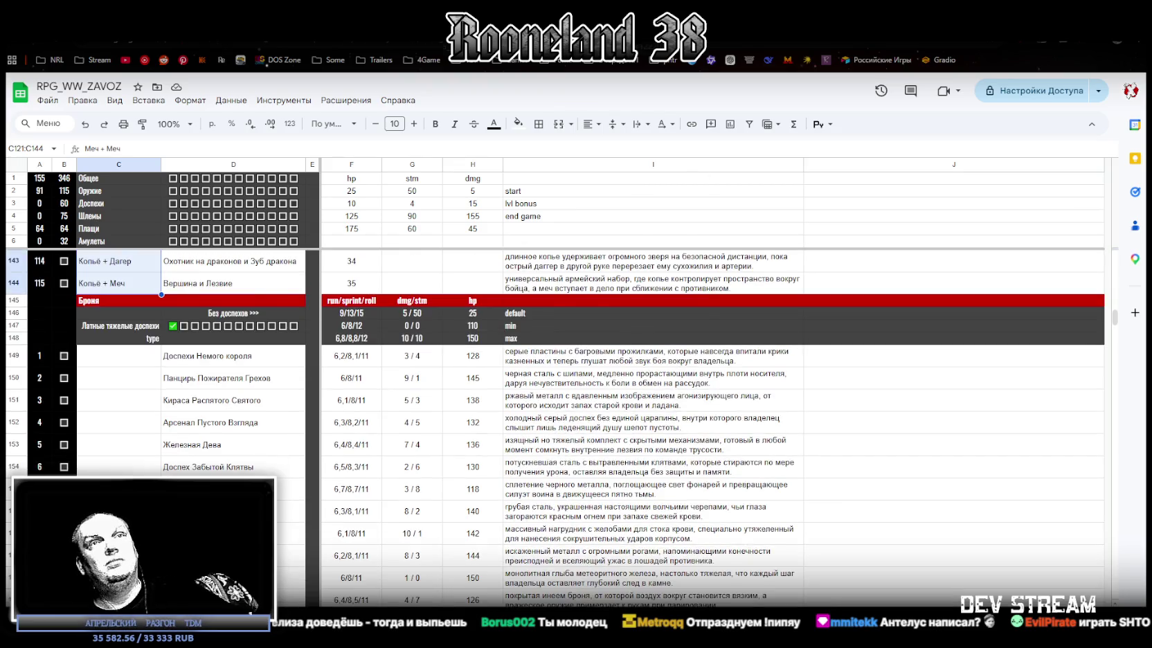
key(alt+Tab)
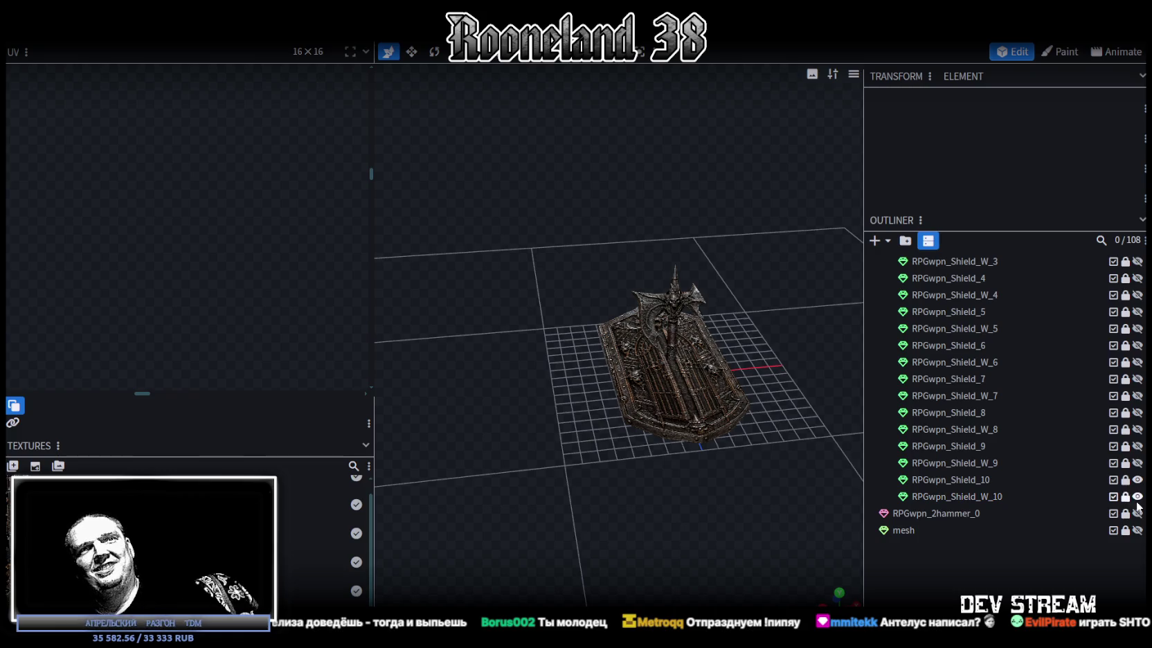
- Hide both RPGwpn_Shield_W_10 and RPGwpn_Shield_10 in the outliner
click(1138, 497)
click(1137, 479)
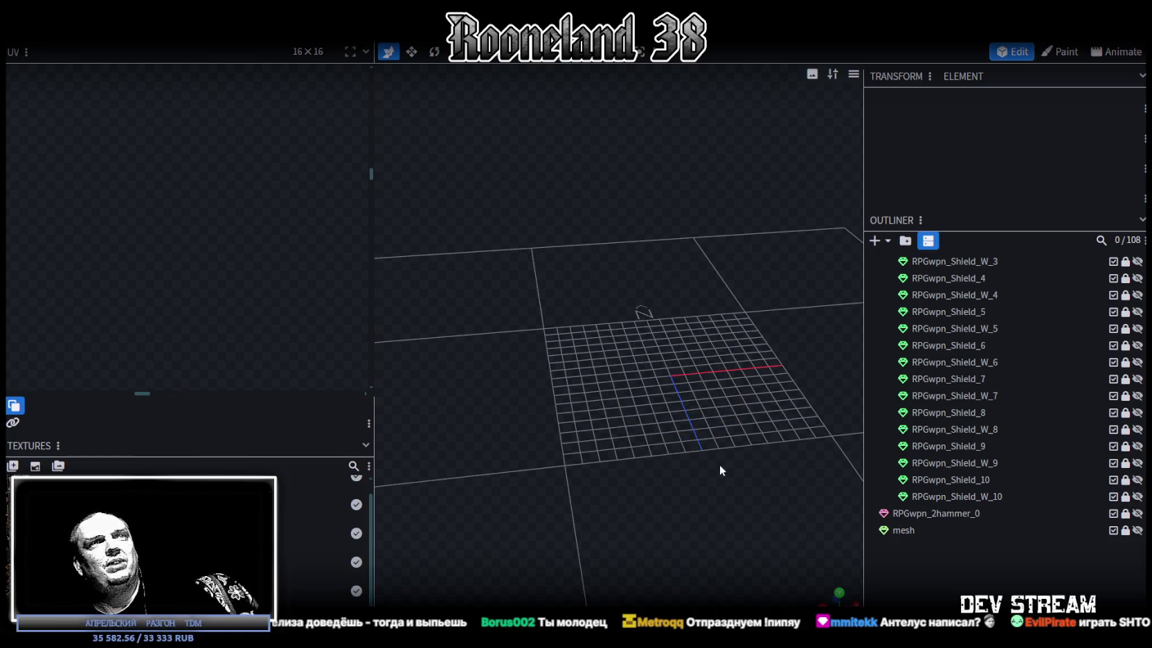
scroll(706, 443, up, 3)
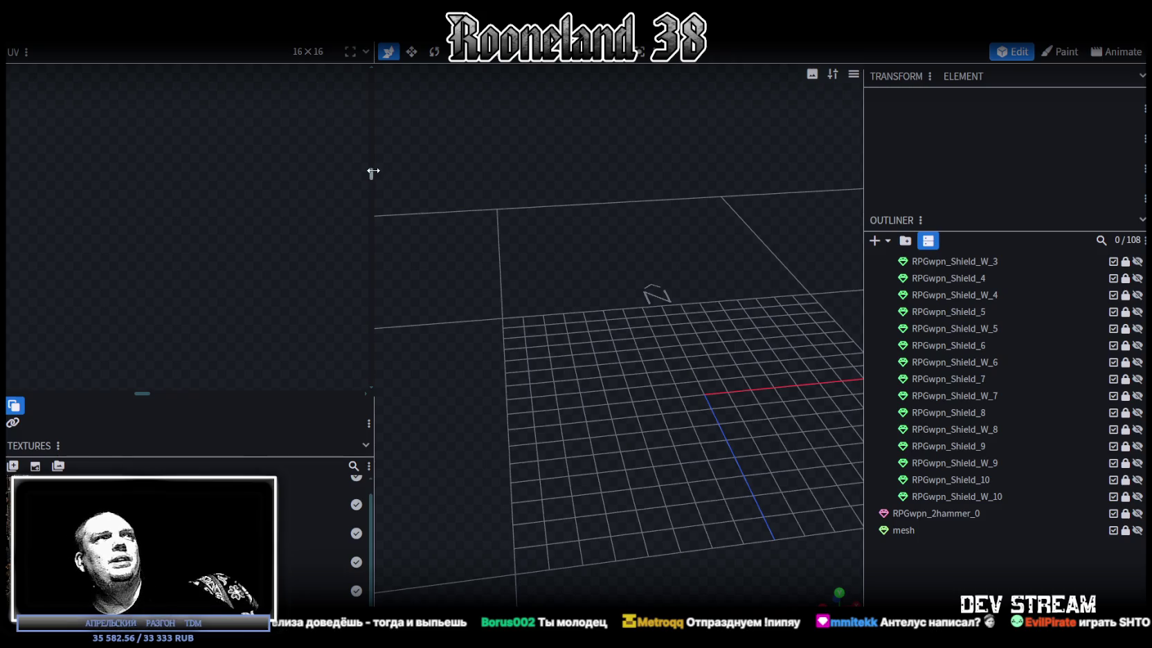
- Narrow the UV panel to enlarge the 3D view and save as RPGweapon.bbmodel
drag(372, 173, 264, 173)
scroll(558, 345, down, 2)
mouse_move(558, 346)
mouse_down()
mouse_move(592, 388)
mouse_move(562, 365)
mouse_move(598, 330)
mouse_move(560, 320)
mouse_up()
key(ctrl+s)
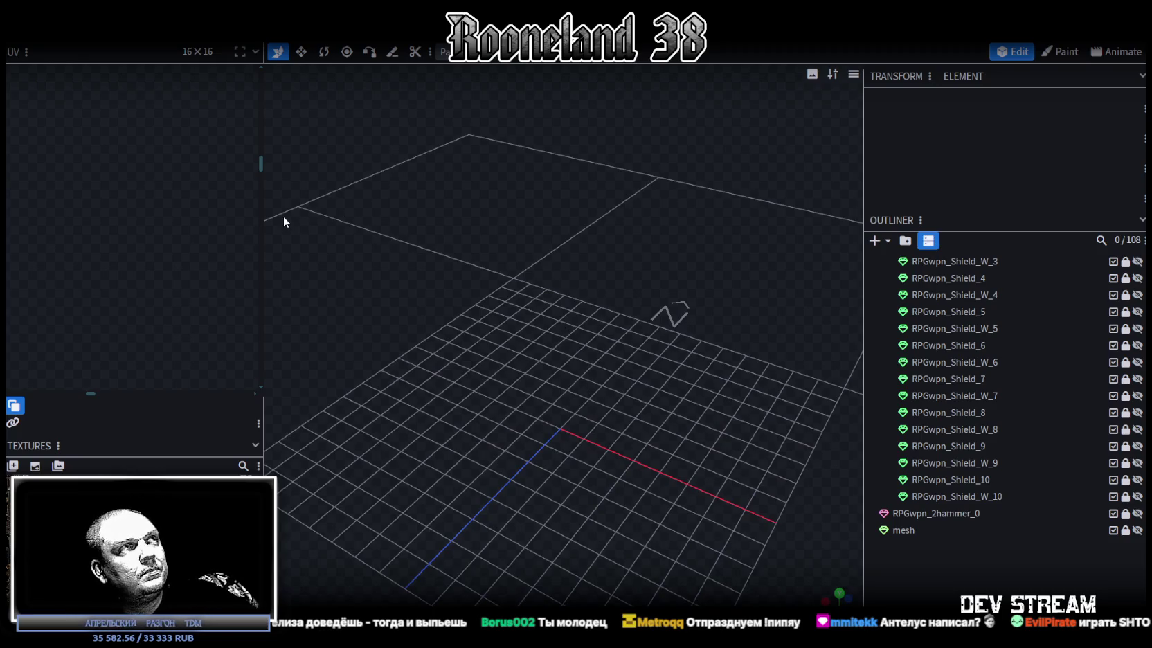
drag(264, 219, 238, 221)
mouse_move(519, 326)
mouse_down()
mouse_move(527, 359)
mouse_move(298, 406)
mouse_move(527, 425)
mouse_move(539, 378)
mouse_up()
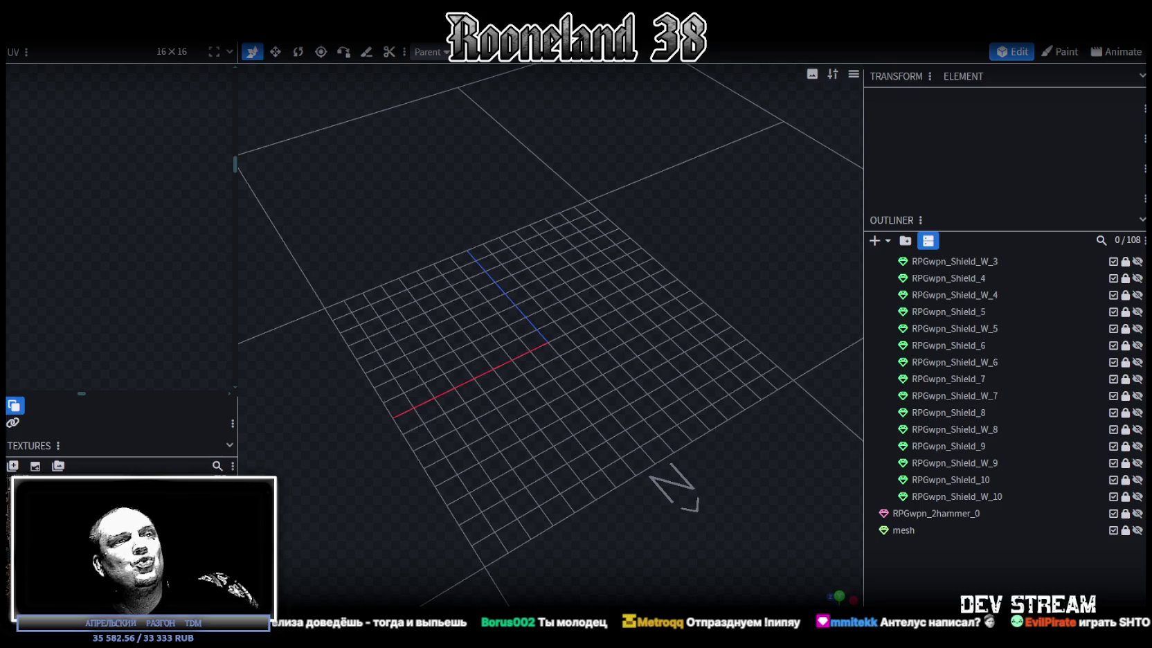